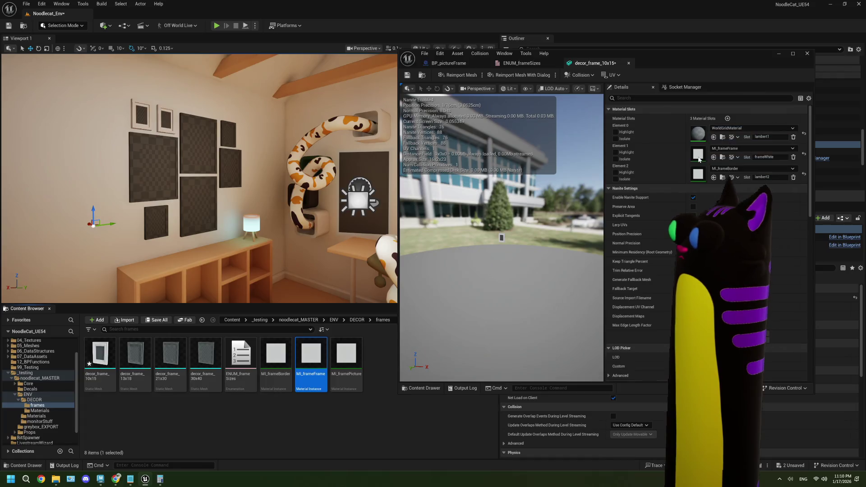
Step: Finish decor_frame_10x15 by putting MI_frameFrame on Element 1, then save and close it
mouse_move(346, 354)
left_mouse_down()
mouse_move(645, 150)
mouse_move(731, 131)
left_mouse_up()
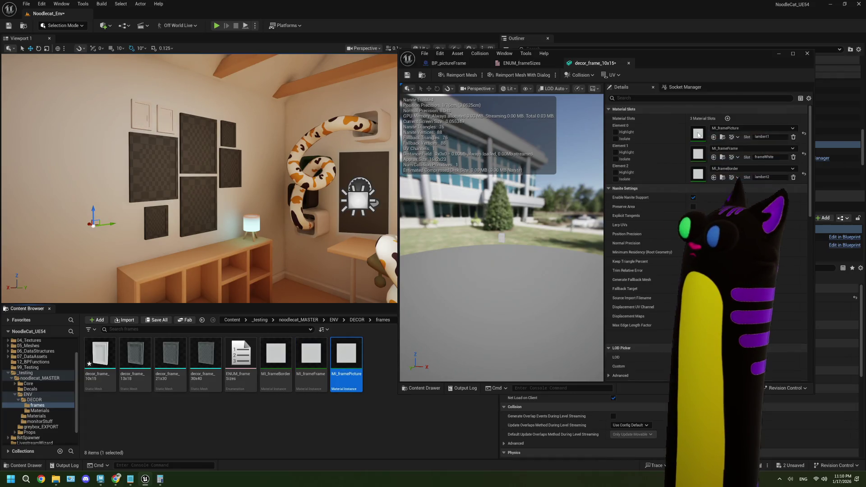
left_click(407, 76)
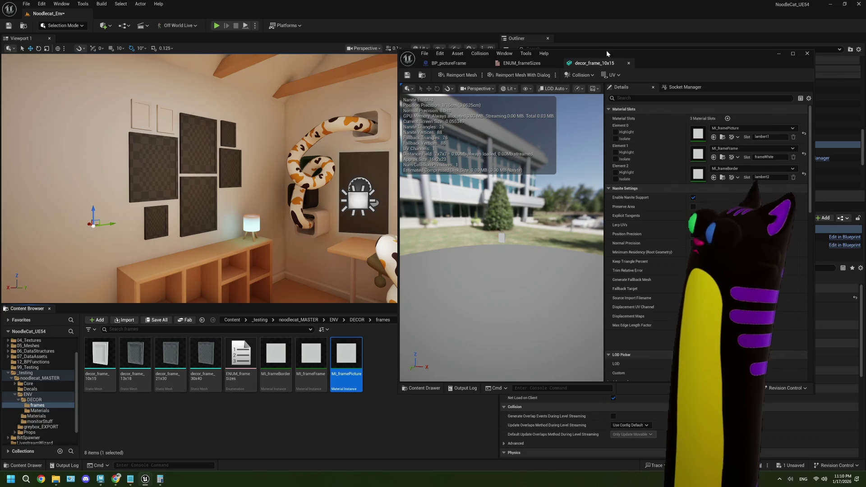
left_click(630, 63)
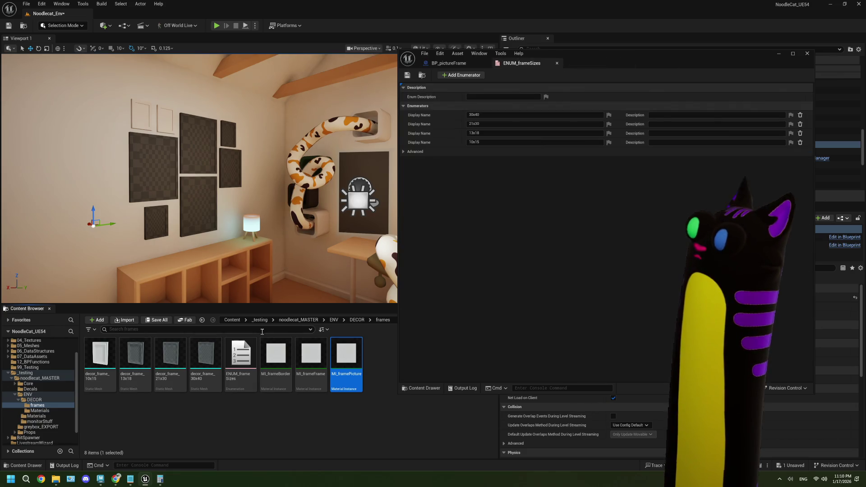
Step: Assign MI_frameBorder, MI_frameFrame and MI_framePicture to decor_frame_13x18's Elements 2, 1, 0, then save and close it
left_click(135, 354)
mouse_move(276, 357)
left_mouse_down()
mouse_move(280, 363)
mouse_move(620, 220)
mouse_move(697, 175)
left_mouse_up()
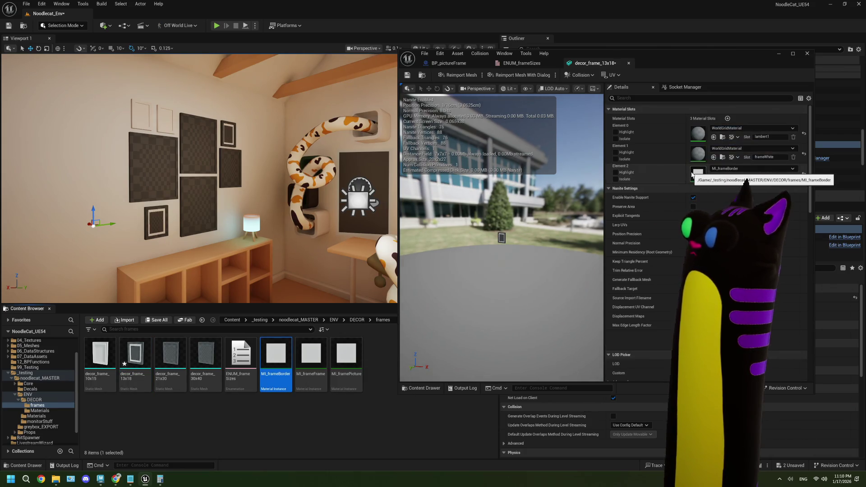
mouse_move(317, 361)
left_mouse_down()
mouse_move(667, 164)
mouse_move(696, 157)
left_mouse_up()
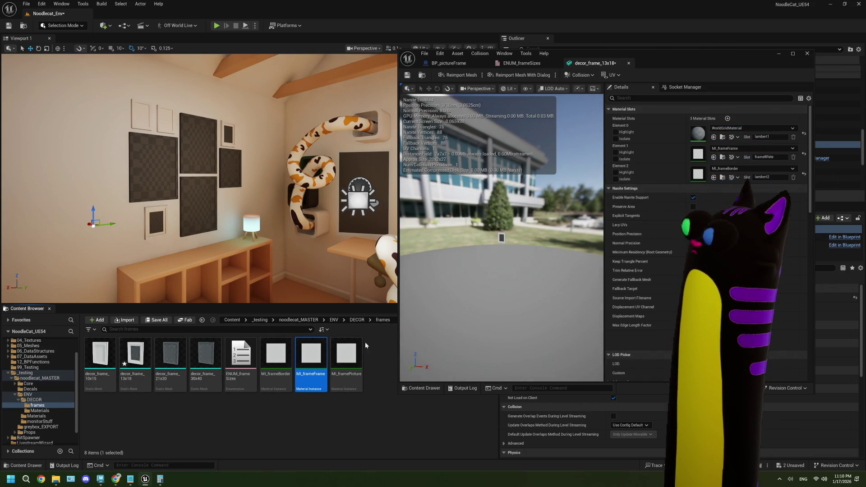
left_click_drag(346, 354, 698, 134)
left_click(407, 75)
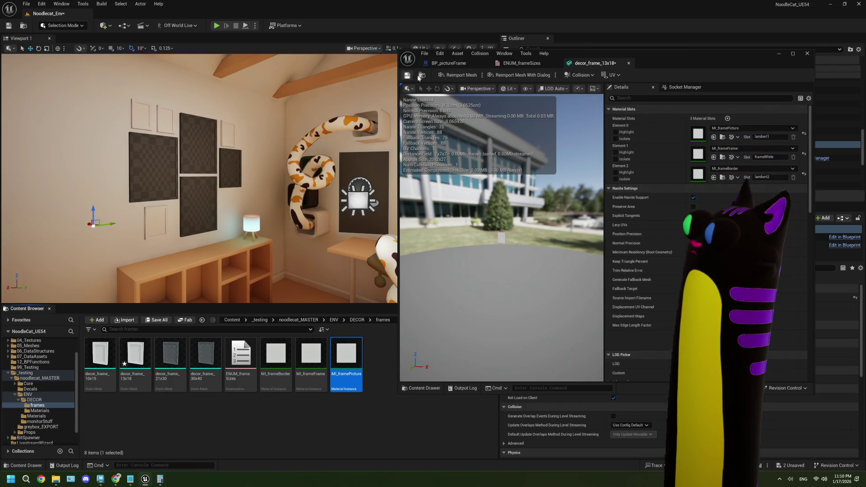
left_click(629, 63)
Step: Assign the border, frame and picture material instances to decor_frame_21x30 and save it
left_click(159, 352)
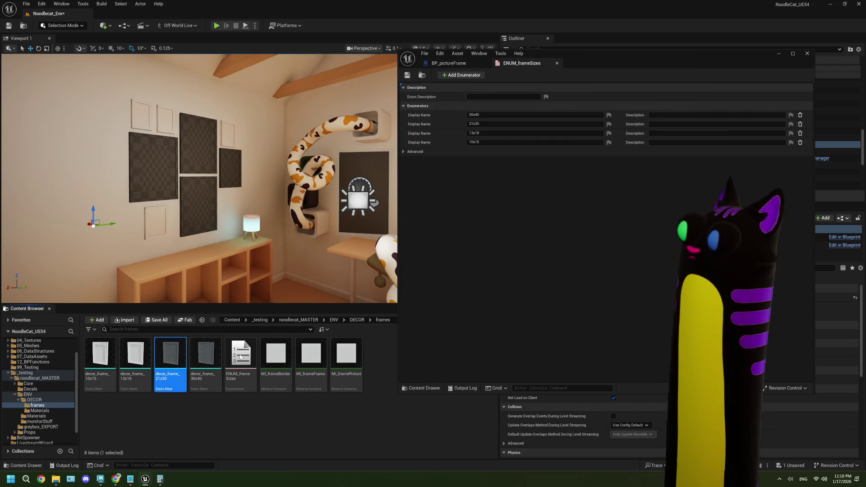
mouse_move(282, 366)
left_mouse_down()
mouse_move(600, 252)
mouse_move(654, 192)
mouse_move(698, 174)
left_mouse_up()
left_click_drag(311, 354, 698, 153)
mouse_move(346, 354)
left_mouse_down()
mouse_move(478, 297)
mouse_move(695, 135)
left_mouse_up()
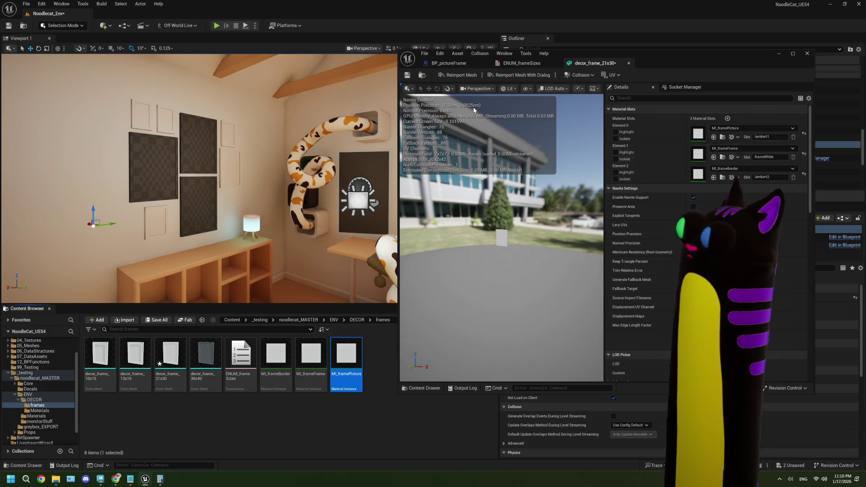
left_click(407, 75)
left_click(522, 63)
left_click(449, 63)
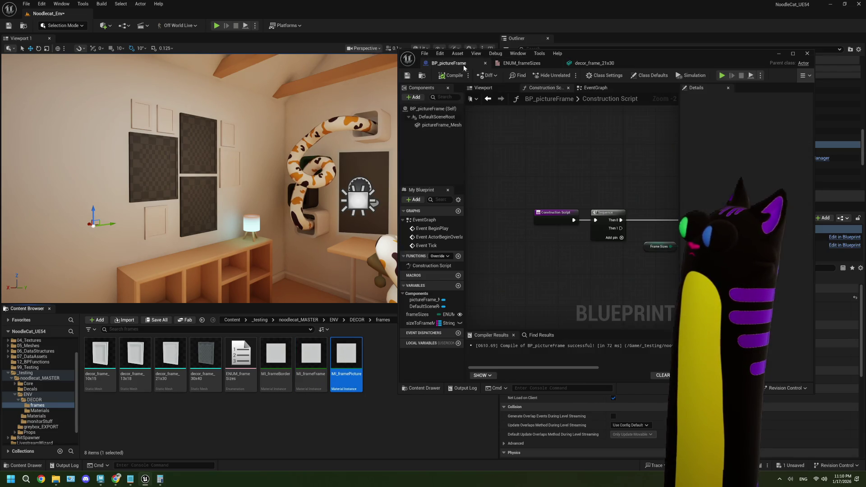
Step: Give decor_frame_30x40 the same three material instances, save it, and close the mesh and ENUM_frameSizes tabs
left_click(205, 374)
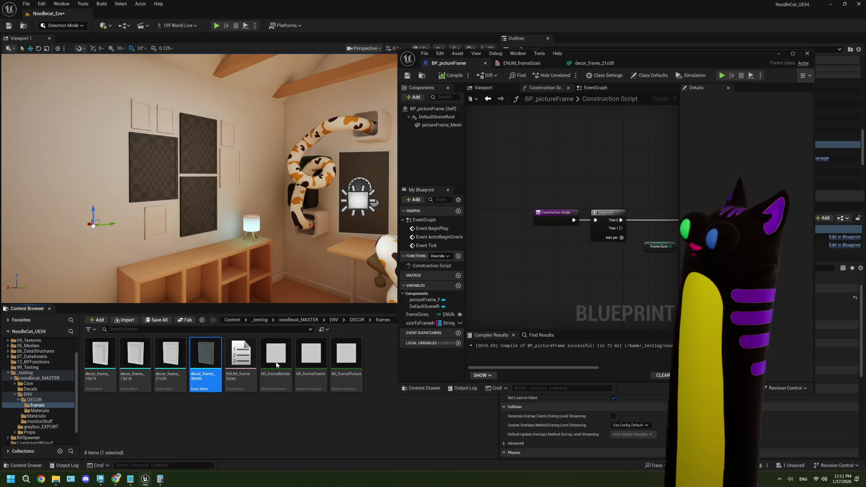
mouse_move(277, 364)
left_mouse_down()
mouse_move(463, 312)
mouse_move(749, 170)
left_mouse_up()
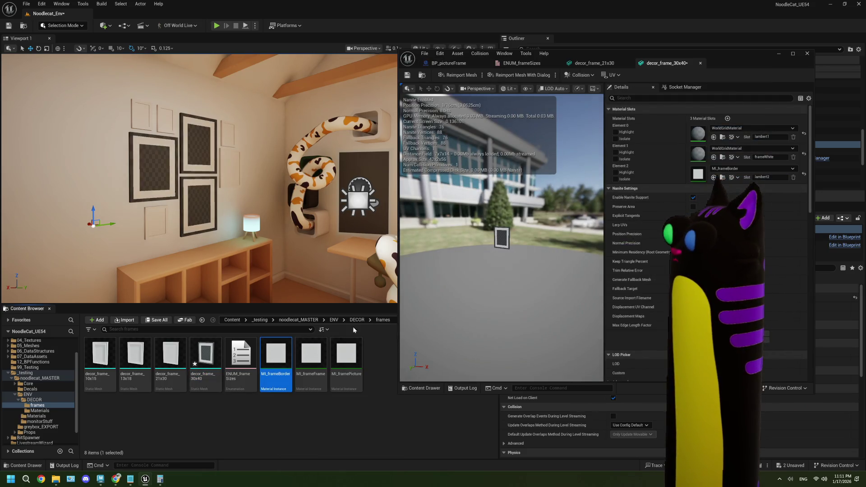
mouse_move(311, 356)
left_mouse_down()
mouse_move(669, 178)
mouse_move(700, 154)
left_mouse_up()
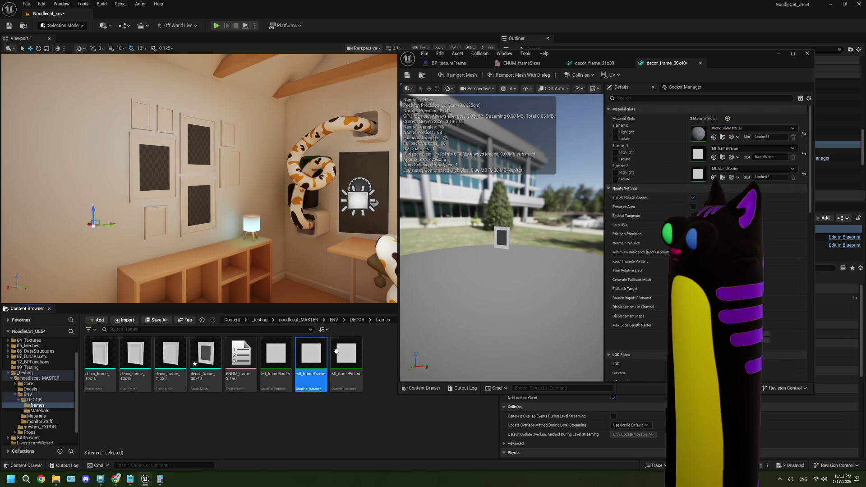
left_click_drag(336, 351, 744, 131)
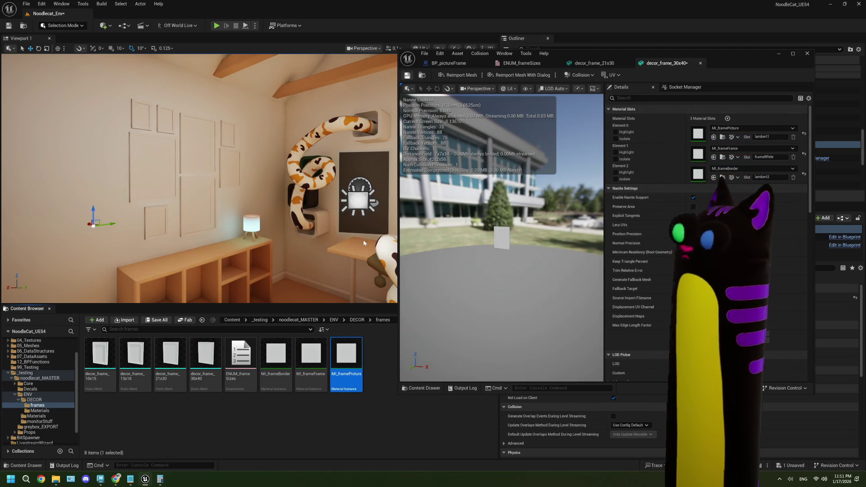
key("ctrl+s")
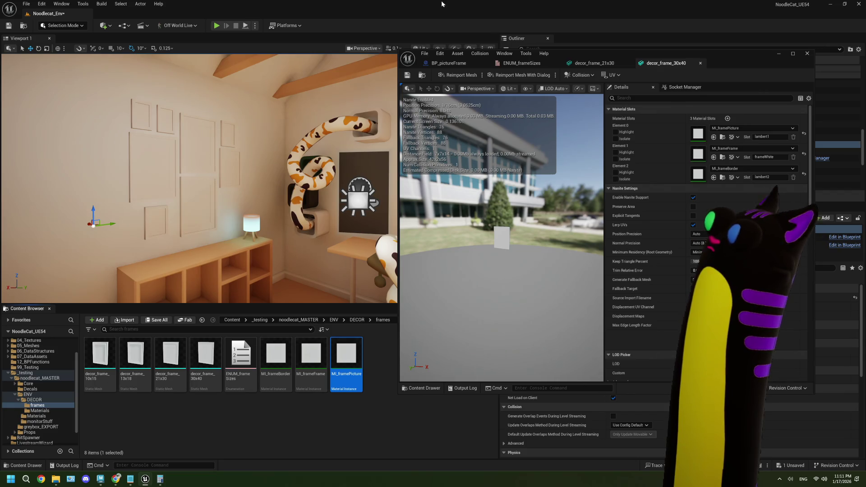
left_click(701, 63)
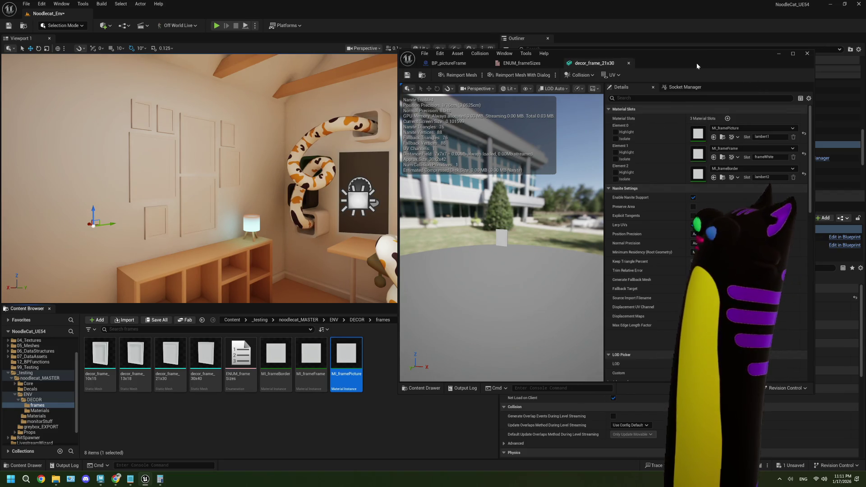
left_click(629, 64)
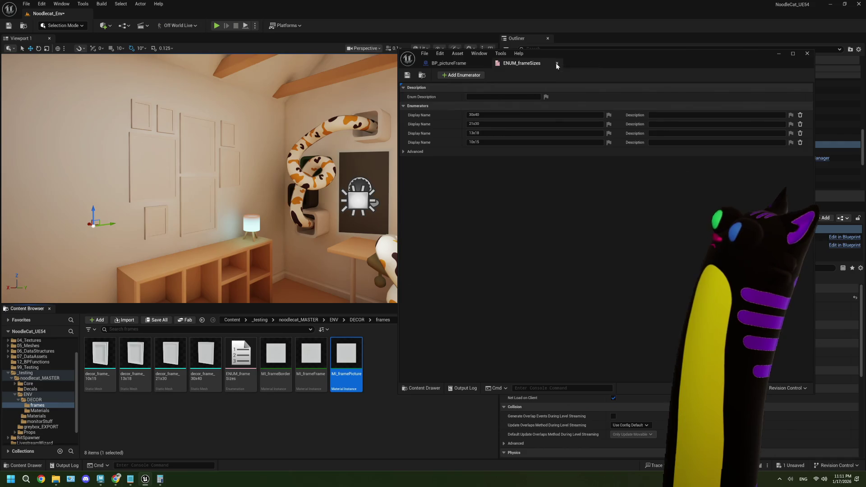
left_click(556, 65)
Step: Maximize BP_pictureFrame, nudge the frame-size mesh lookup nodes right, and compile and save
double_click(649, 54)
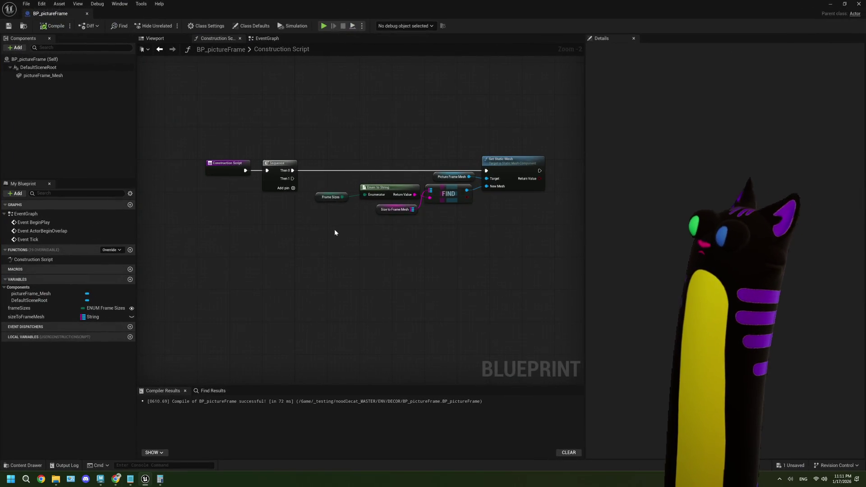
scroll(370, 240, "up", 2)
mouse_move(541, 252)
left_mouse_down()
mouse_move(552, 258)
mouse_move(307, 151)
left_mouse_up()
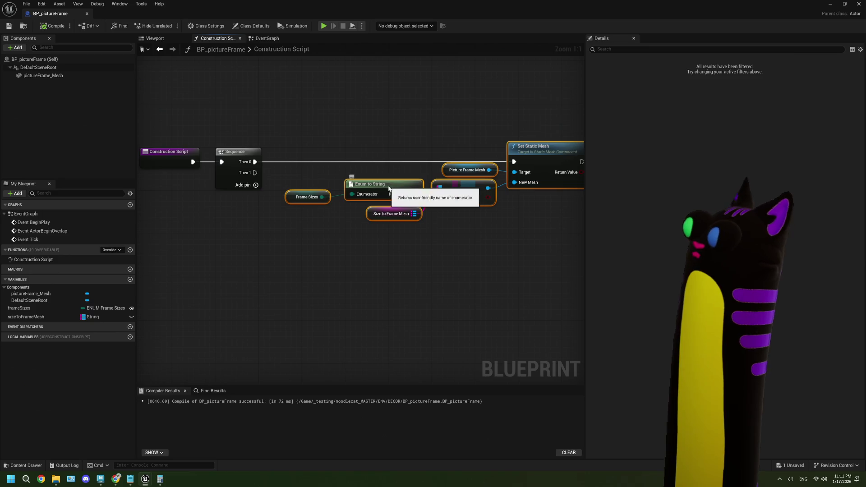
mouse_move(387, 189)
left_mouse_down()
mouse_move(375, 189)
mouse_move(402, 186)
left_mouse_up()
left_click(289, 108)
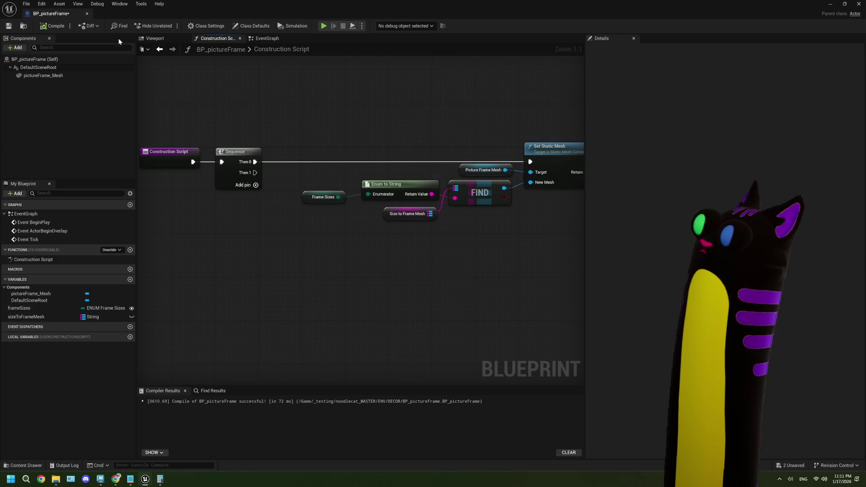
left_click(50, 27)
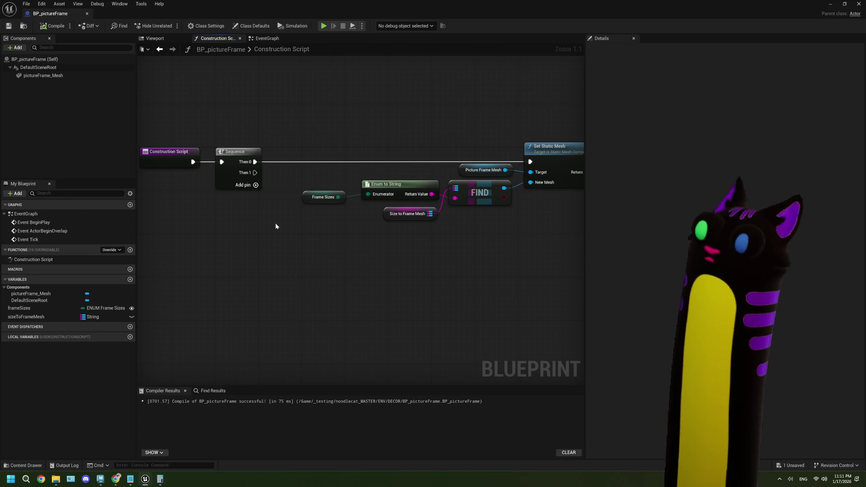
left_click_drag(280, 207, 268, 185)
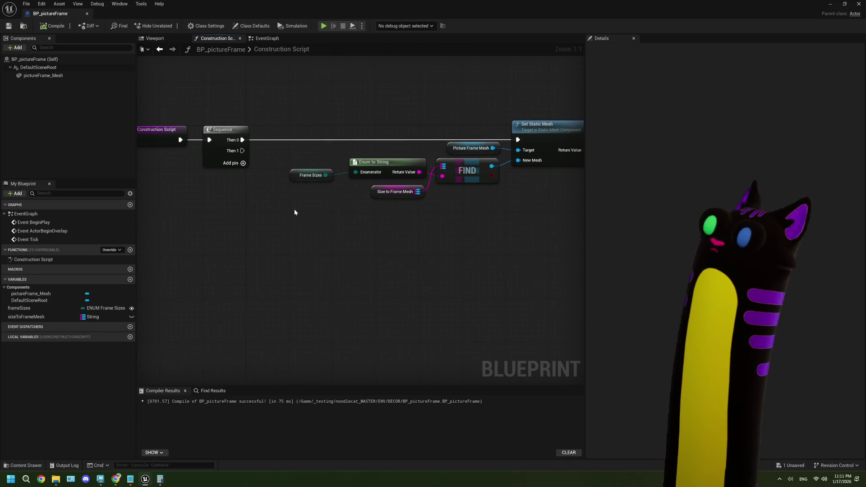
left_click_drag(294, 212, 288, 208)
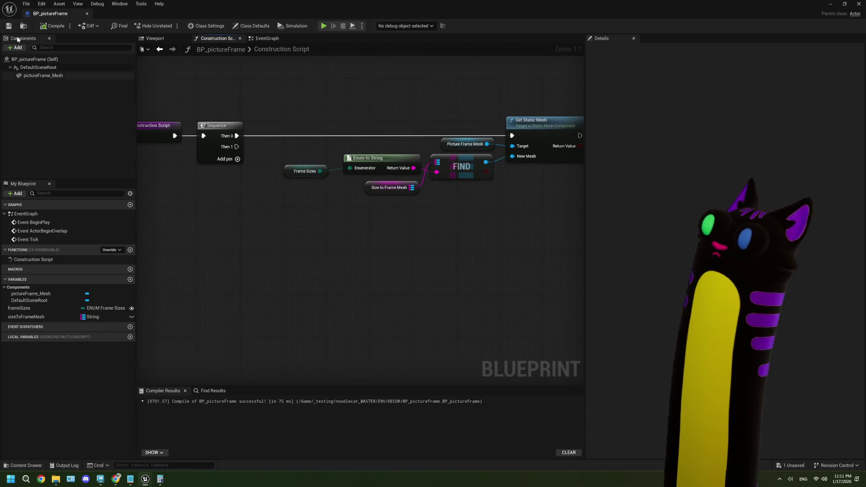
Step: Add a PictureTexture variable typed as Texture 2D Object Reference and compile
left_click(130, 279)
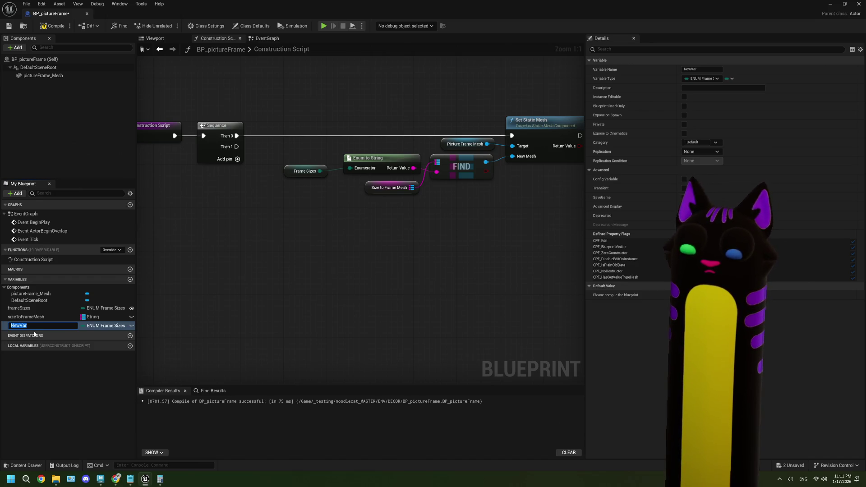
type("PictureTexture")
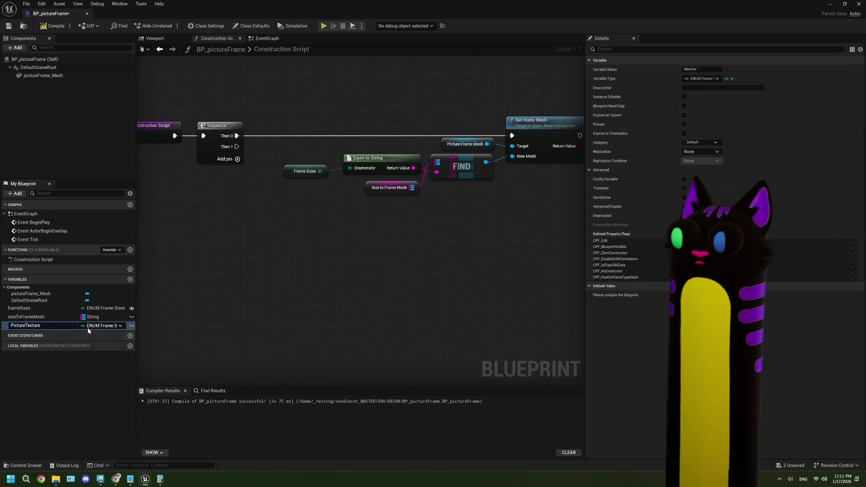
key("Return")
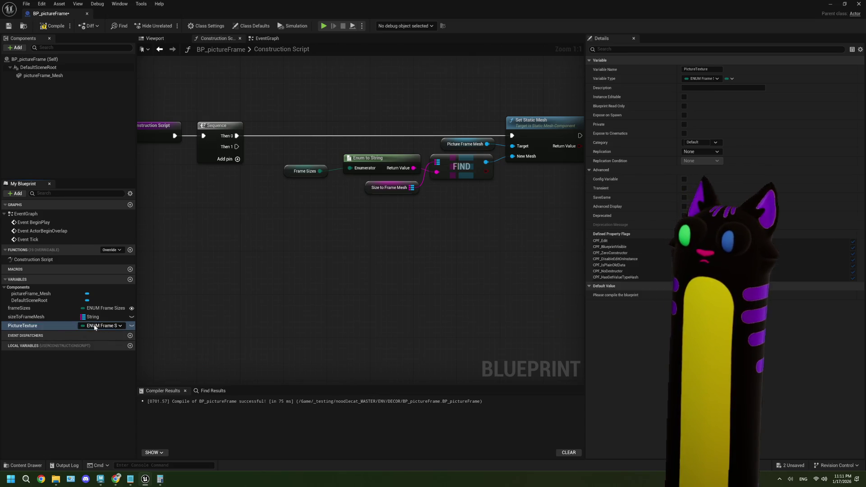
left_click(101, 326)
type("xt")
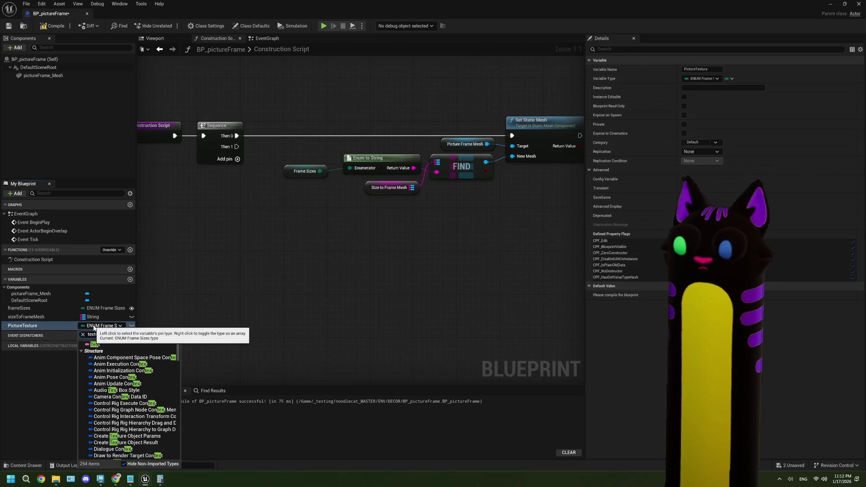
type("ure2d")
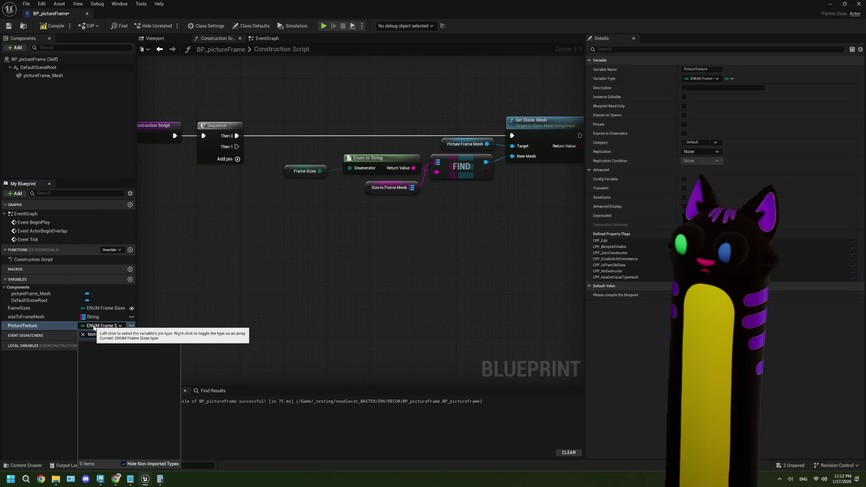
type("dd")
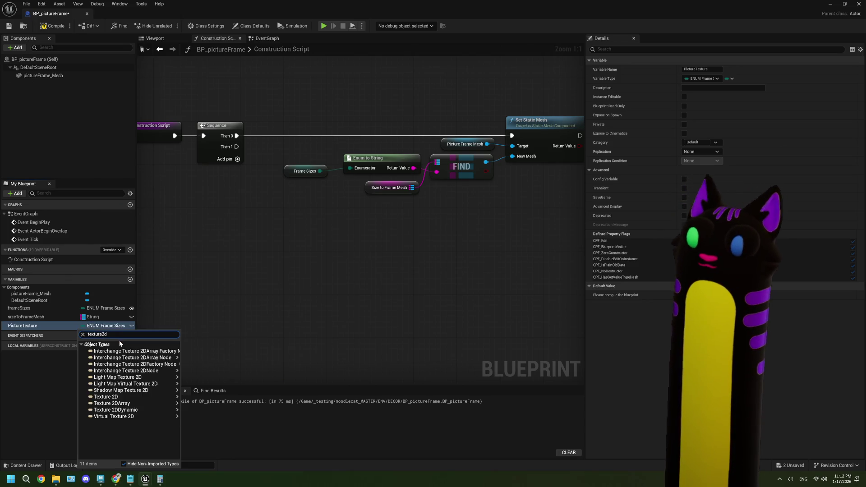
mouse_move(162, 396)
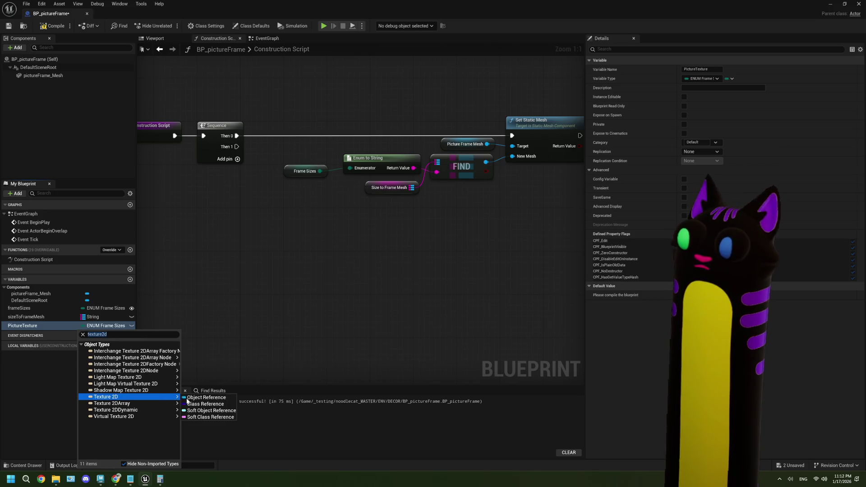
left_click(206, 358)
left_click(44, 28)
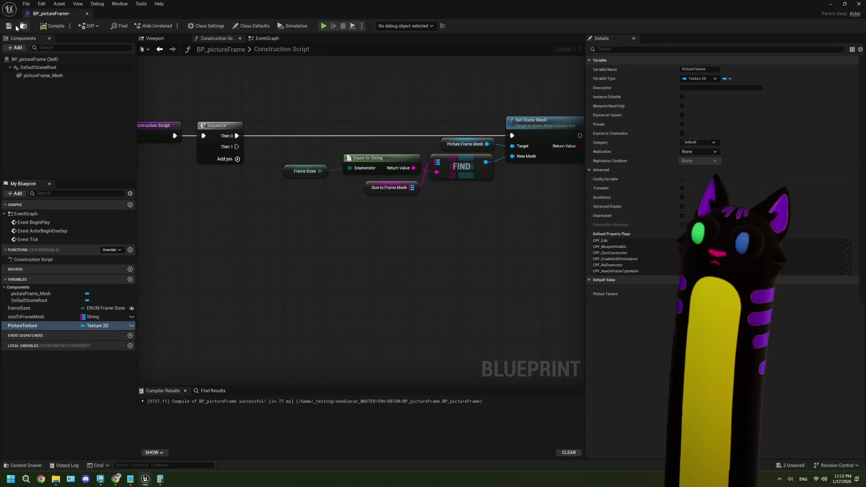
Step: Place a Get PictureTexture node in the Construction Script graph
mouse_move(44, 322)
left_mouse_down()
mouse_move(226, 243)
mouse_move(258, 262)
left_mouse_up()
left_click(246, 250)
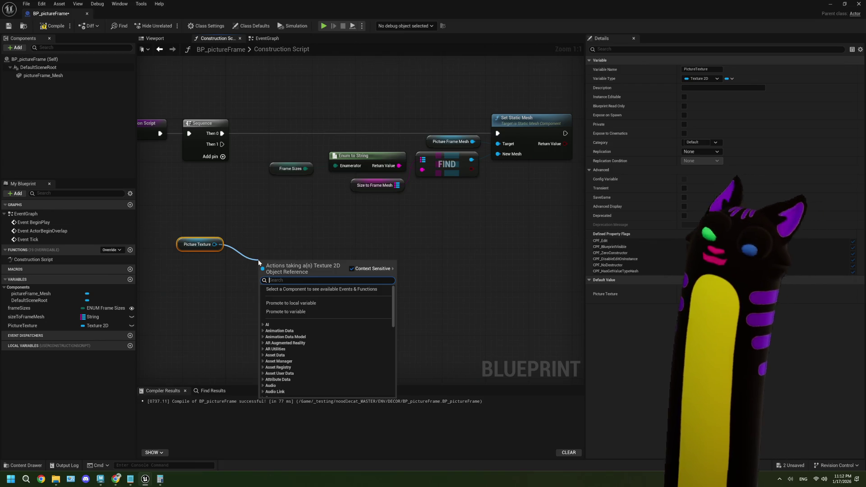
left_click(242, 231)
mouse_move(263, 296)
left_mouse_down()
mouse_move(280, 293)
mouse_move(256, 283)
left_mouse_up()
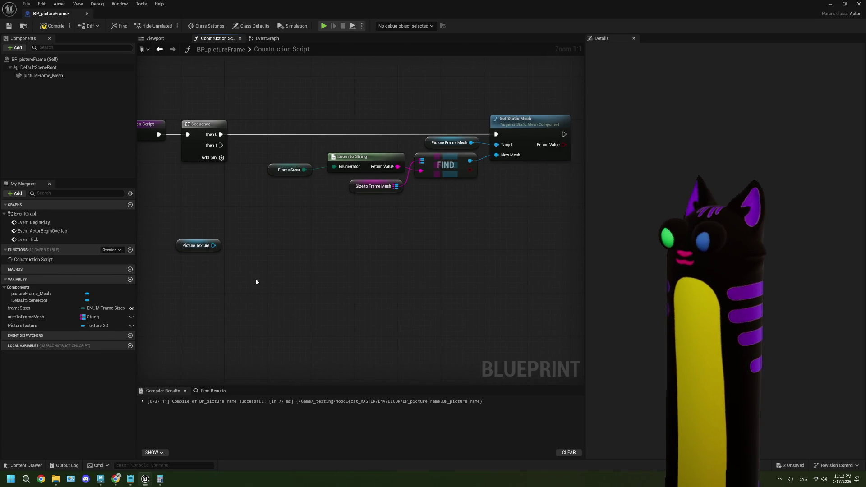
Step: Open decor_frame_30x40 maximized to inspect its material slots, then return to BP_pictureFrame
double_click(173, 11)
mouse_move(216, 21)
left_mouse_down()
mouse_move(247, 305)
mouse_move(341, 410)
left_mouse_up()
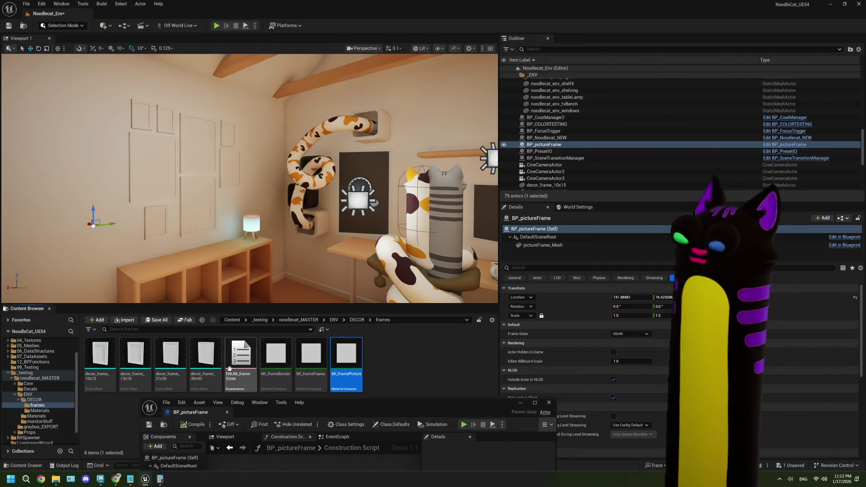
double_click(215, 361)
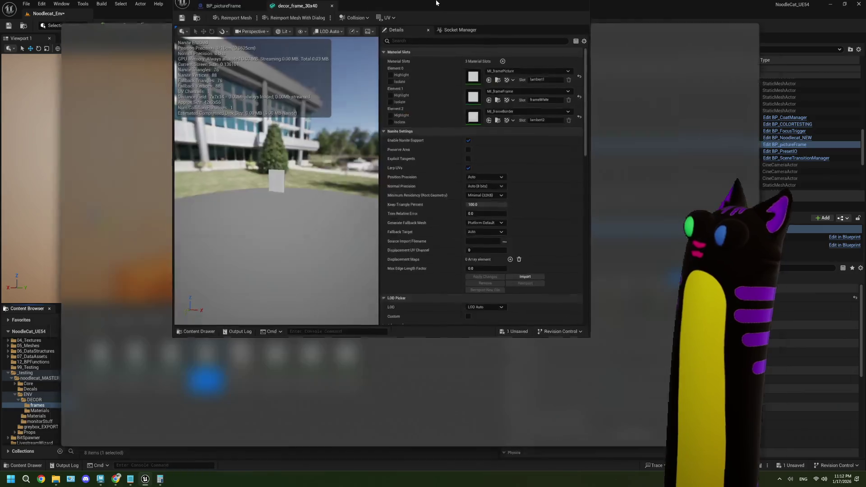
double_click(436, 3)
left_click_drag(221, 249, 221, 255)
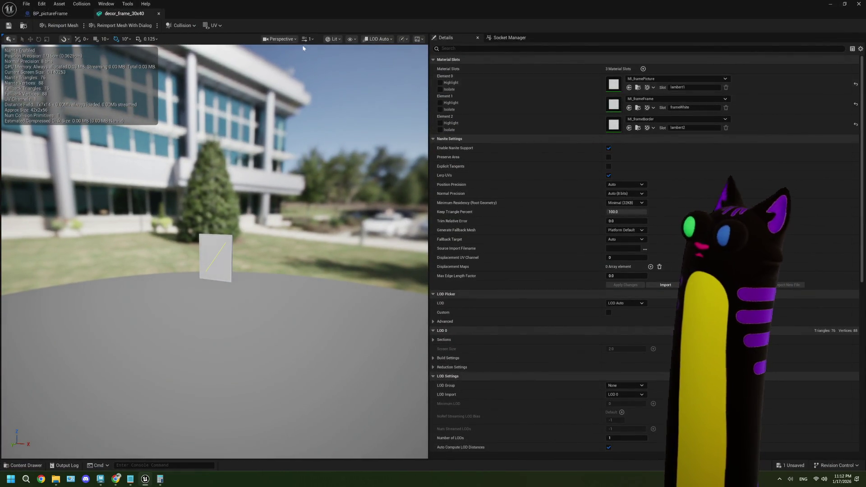
left_click(67, 13)
Step: Place a Get pictureFrame_Mesh node in the Construction Script graph
left_click_drag(213, 245, 243, 265)
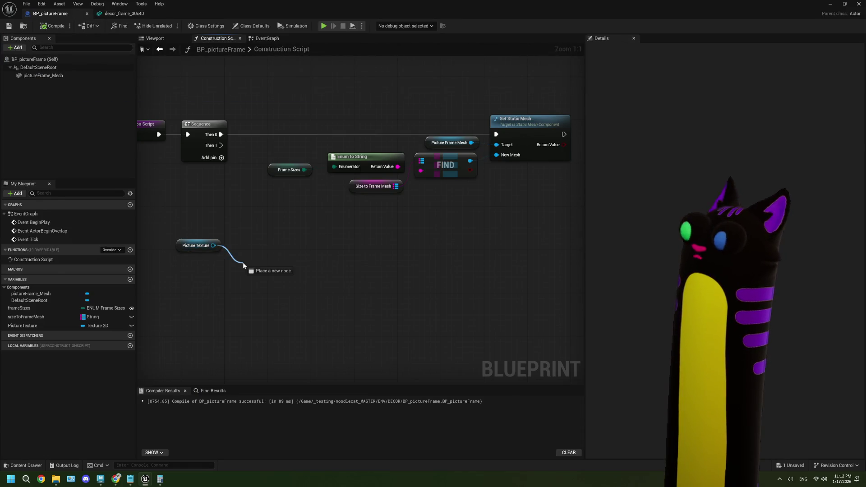
left_click(232, 215)
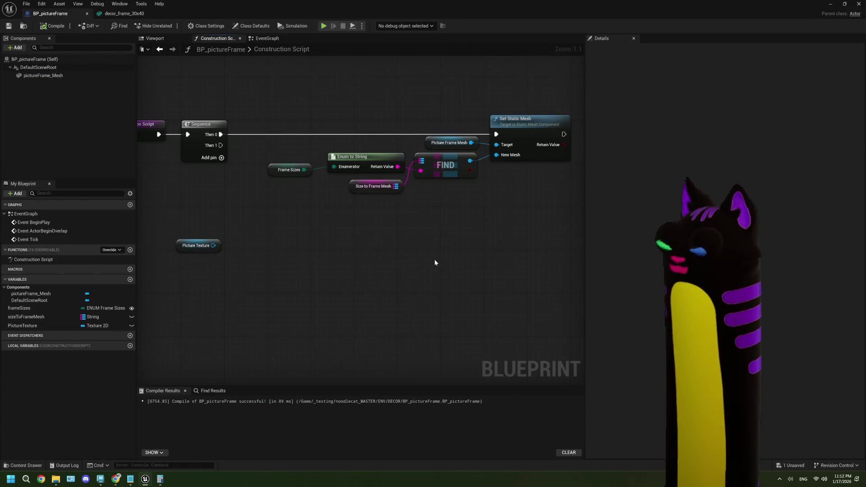
left_click(23, 326)
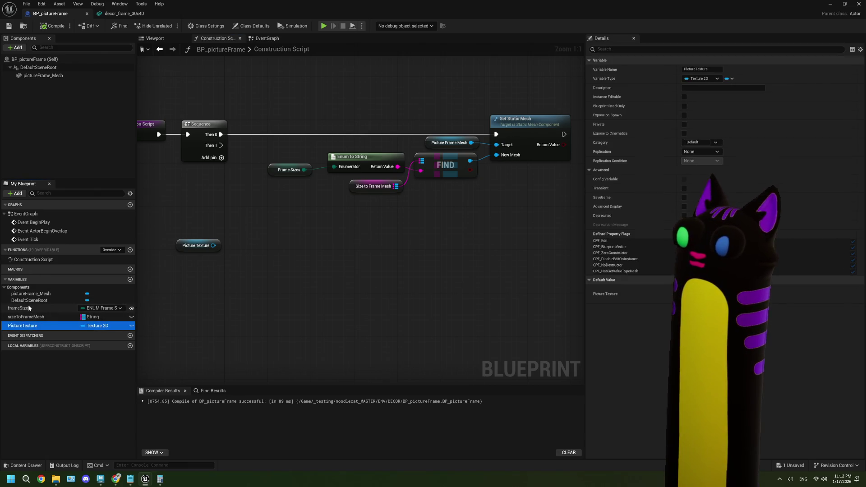
left_click(29, 300)
left_click(29, 294)
mouse_move(30, 294)
left_mouse_down()
mouse_move(211, 317)
mouse_move(279, 308)
left_mouse_up()
left_click(212, 319)
left_click(275, 280)
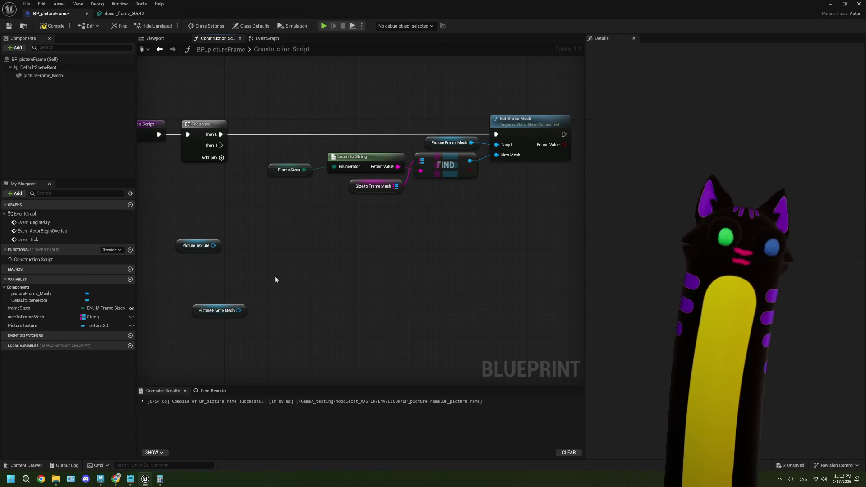
Step: Add Create Dynamic Material Instance from Picture Frame Mesh, executed by Sequence's Then 1
left_click_drag(240, 311, 283, 288)
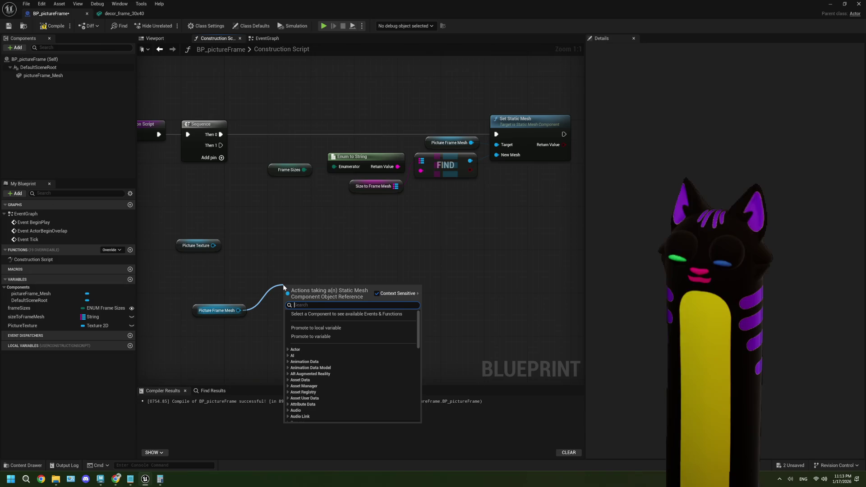
type("dyn")
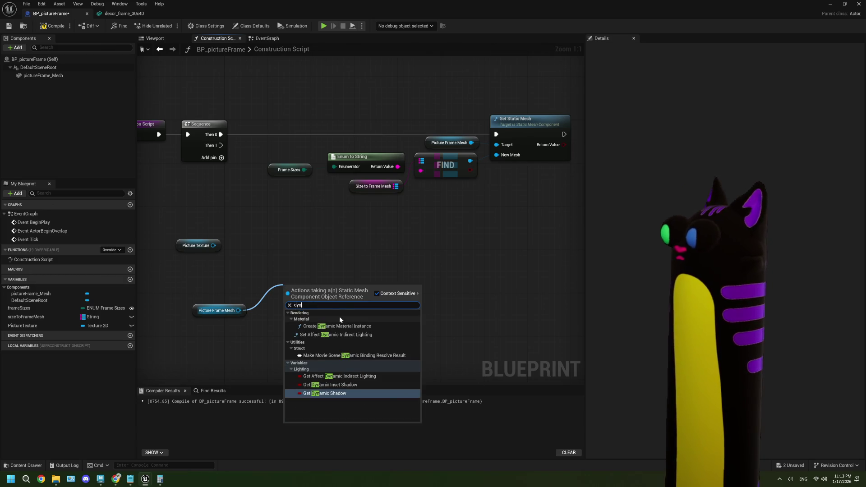
left_click(364, 327)
scroll(436, 286, "down", 3)
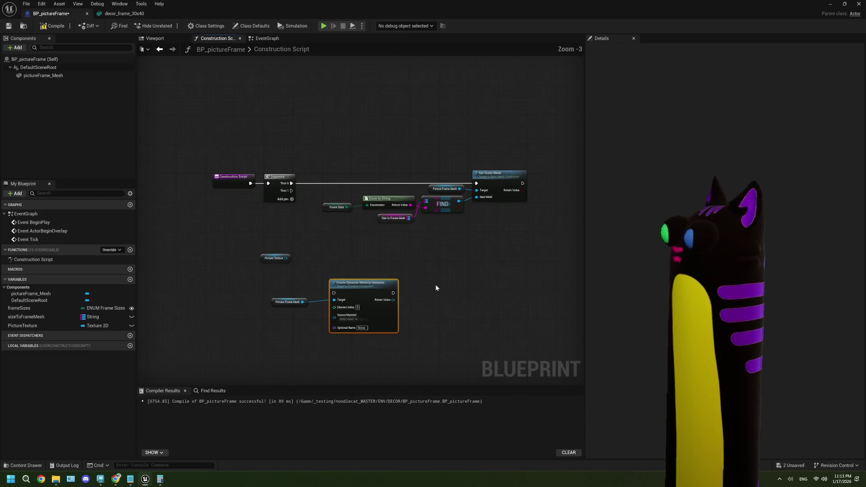
scroll(408, 291, "up", 3)
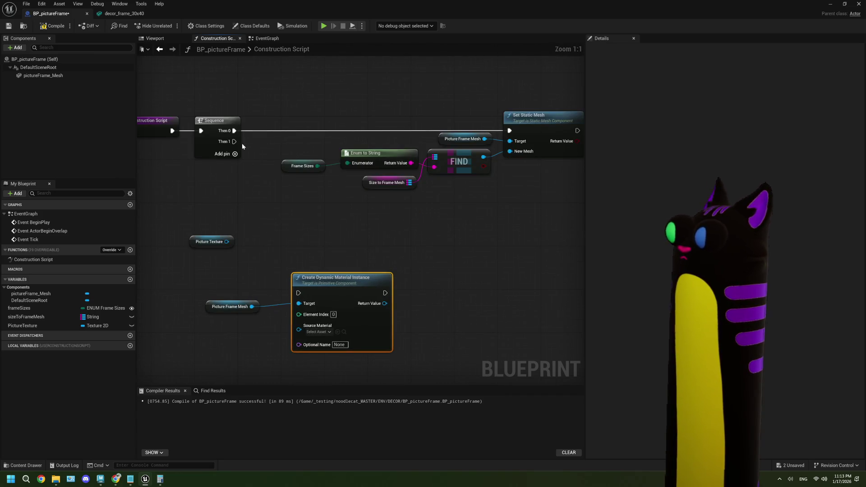
mouse_move(234, 141)
left_mouse_down()
mouse_move(292, 296)
mouse_move(319, 282)
mouse_move(303, 252)
left_mouse_up()
left_click(230, 306, "ctrl")
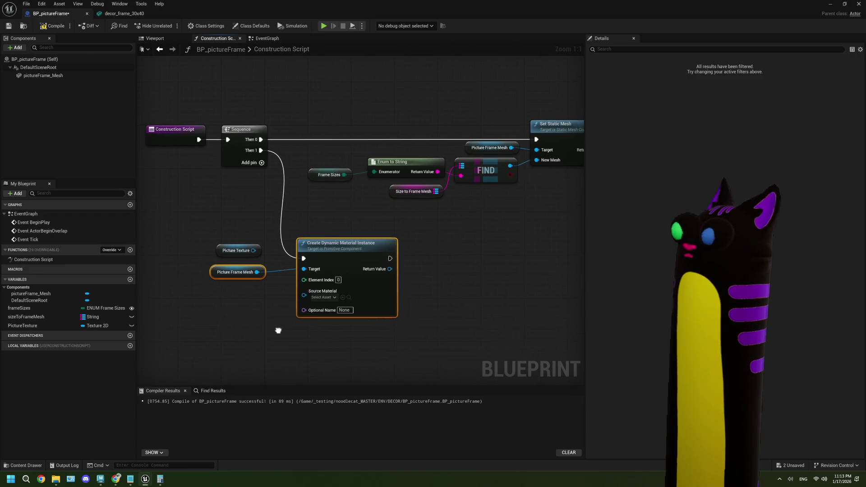
Step: Arrange the dynamic material, mesh getter and Picture Texture nodes neatly together
left_click_drag(244, 252, 249, 338)
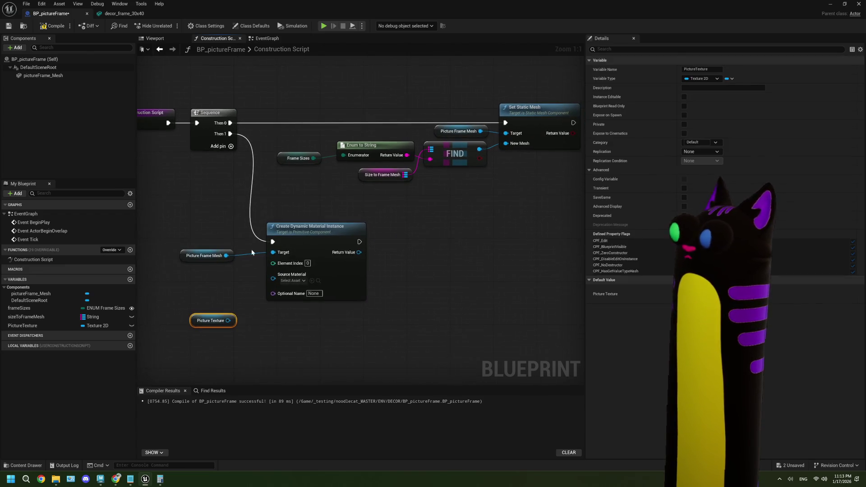
left_click_drag(219, 201, 330, 315)
left_click_drag(325, 250, 325, 234)
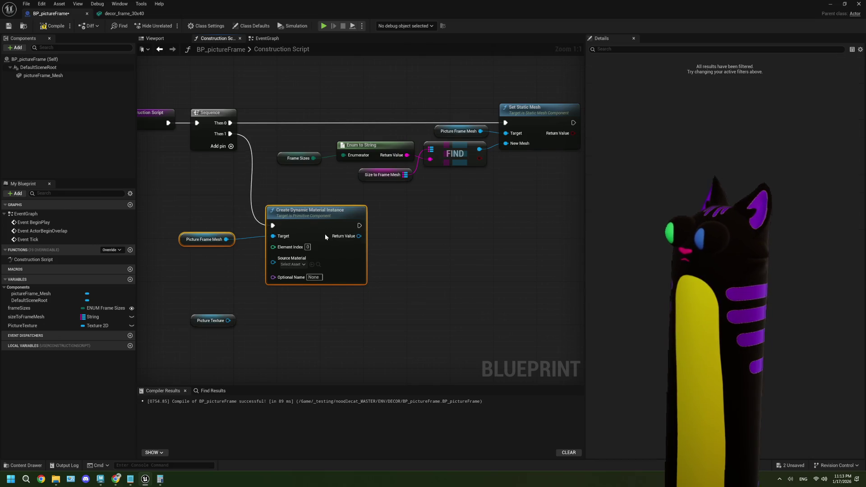
left_click(335, 331)
mouse_move(227, 323)
left_mouse_down()
mouse_move(357, 307)
mouse_move(354, 325)
mouse_move(330, 326)
left_mouse_up()
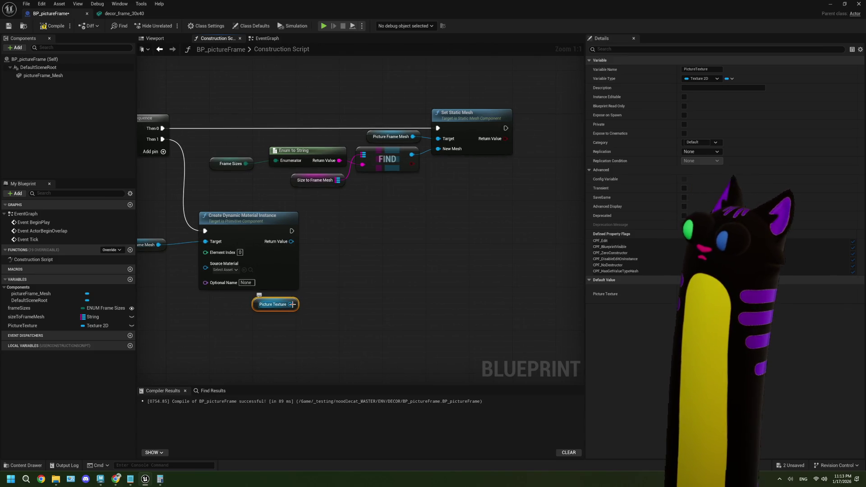
left_click_drag(291, 242, 328, 246)
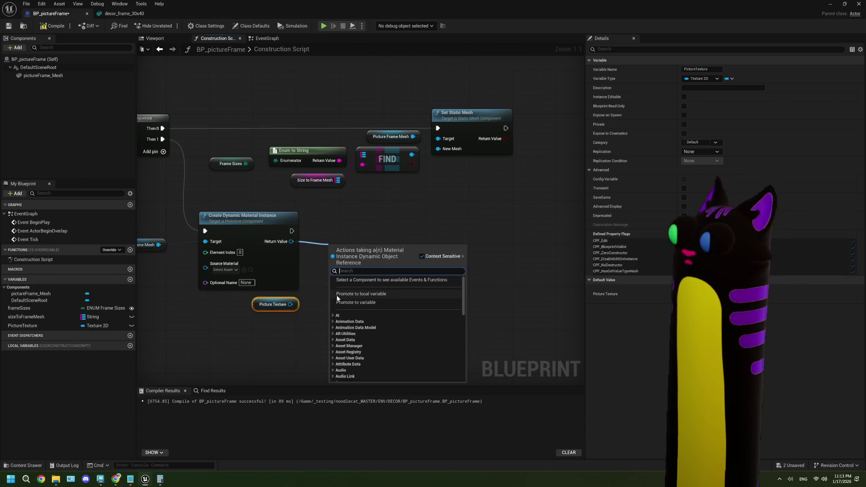
Step: Add Set Texture Parameter Value from the dynamic material and check MI_framePicture's parameter name
type("set")
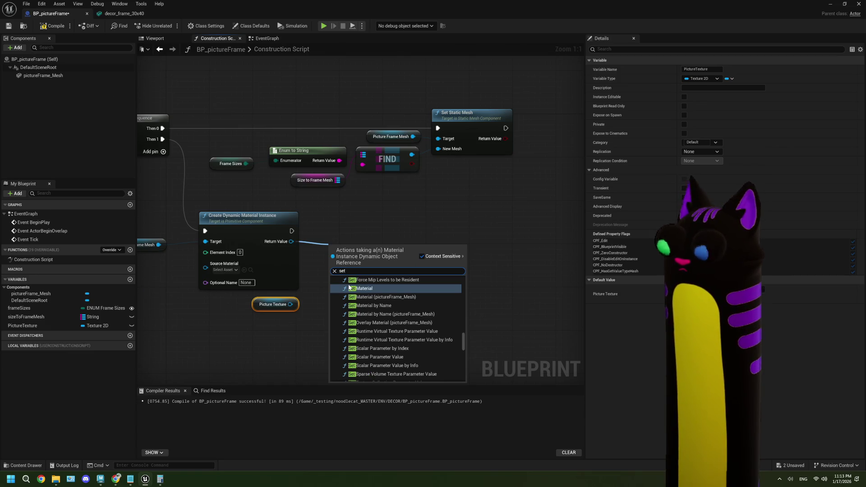
type(" te")
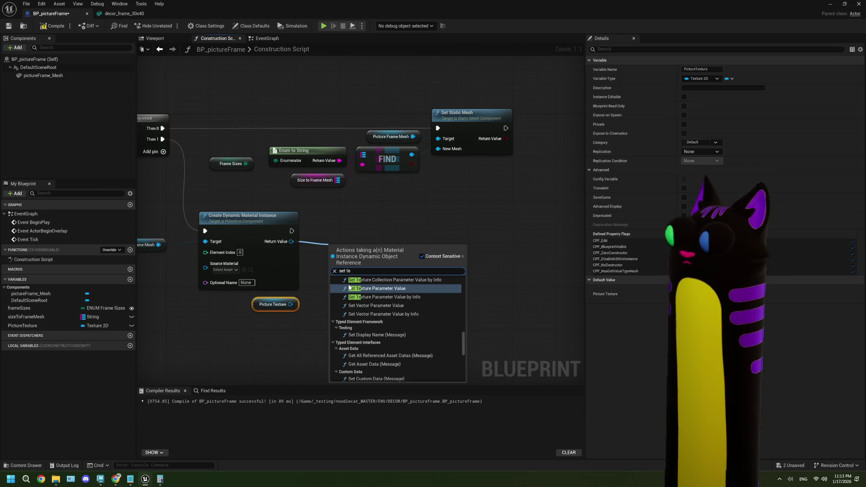
left_click(354, 288)
left_click_drag(354, 288, 360, 231)
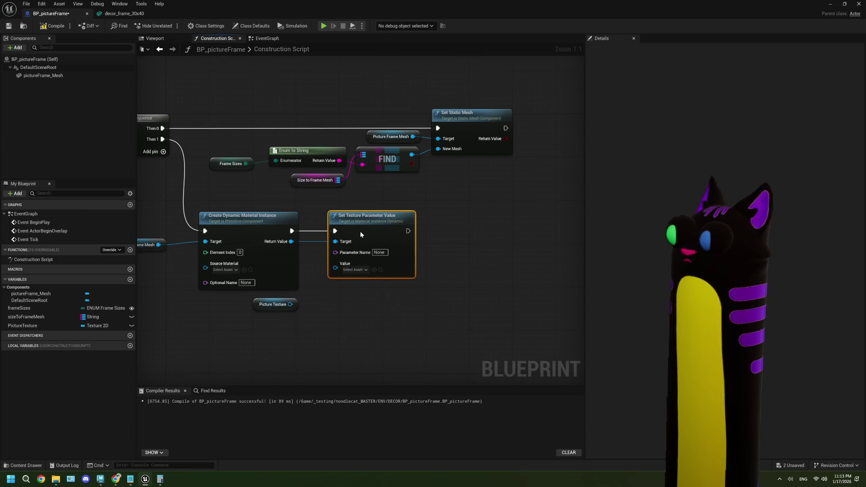
left_click(123, 14)
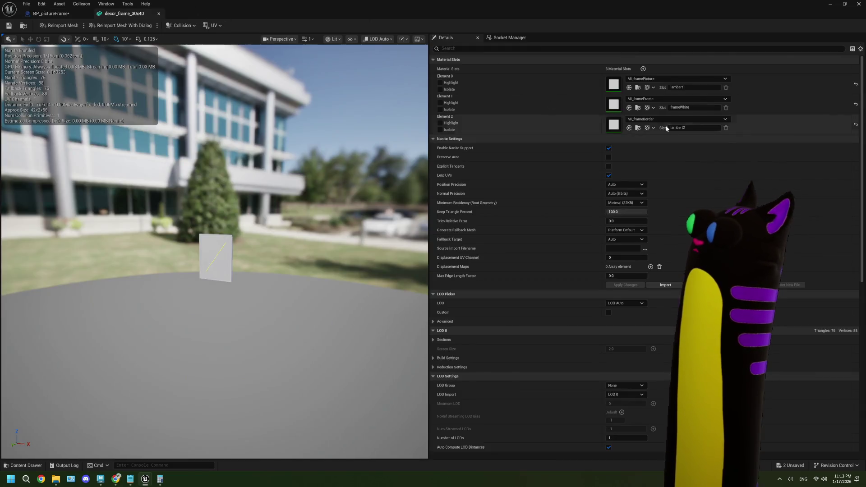
double_click(610, 85)
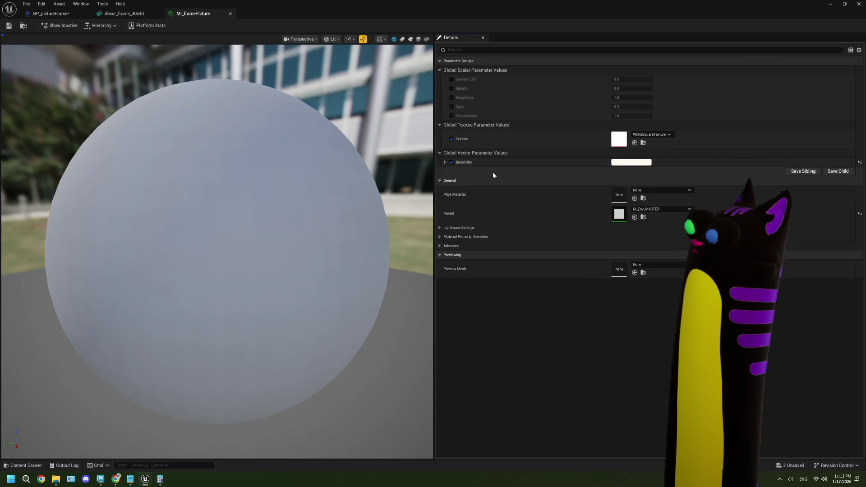
left_click(65, 15)
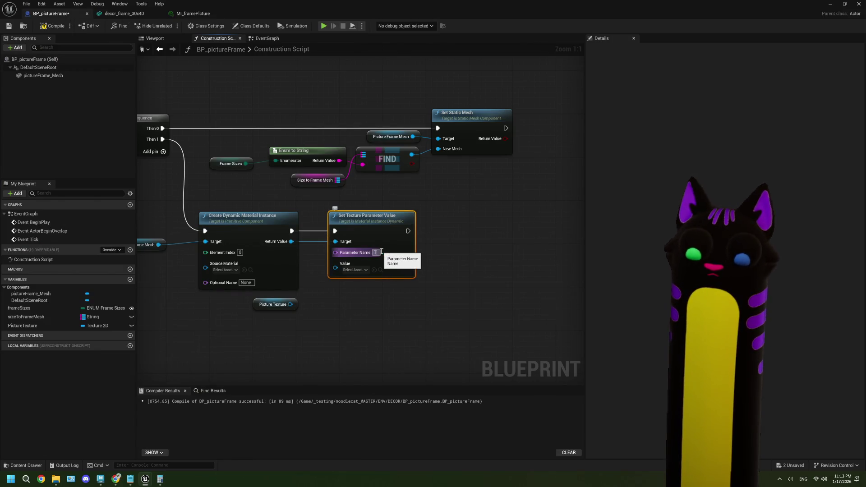
Step: Set the parameter name to 'Texture', wire Picture Texture into Value, and compile
type("exture")
key("Return")
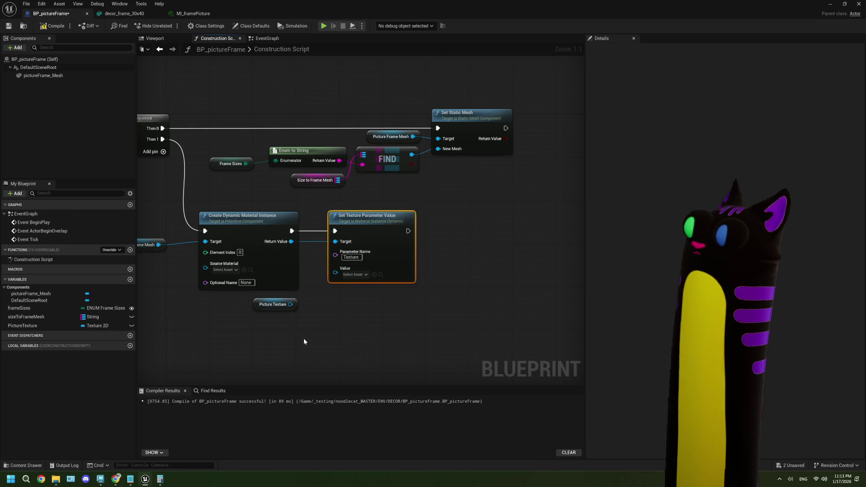
left_click_drag(290, 305, 335, 272)
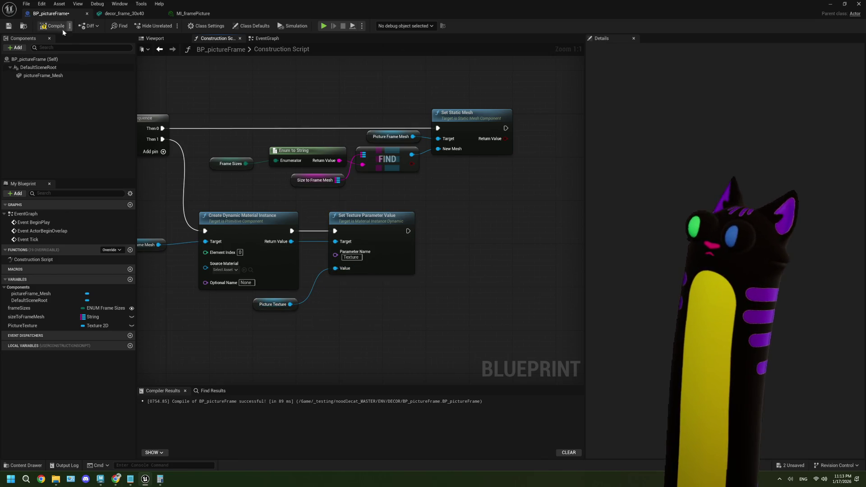
left_click(40, 26)
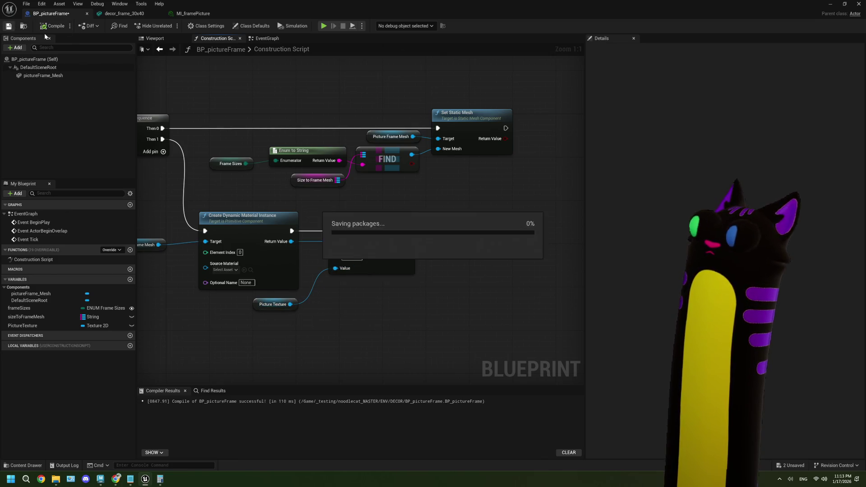
Step: Move the picture frame to a new spot along the wall in the level
left_click(828, 4)
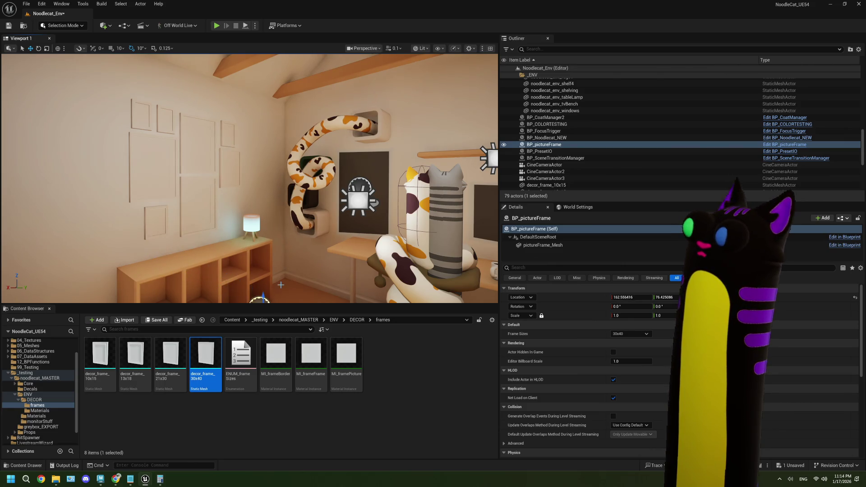
scroll(280, 285, "down", 5)
mouse_move(269, 269)
left_mouse_down()
mouse_move(198, 285)
mouse_move(189, 218)
left_mouse_up()
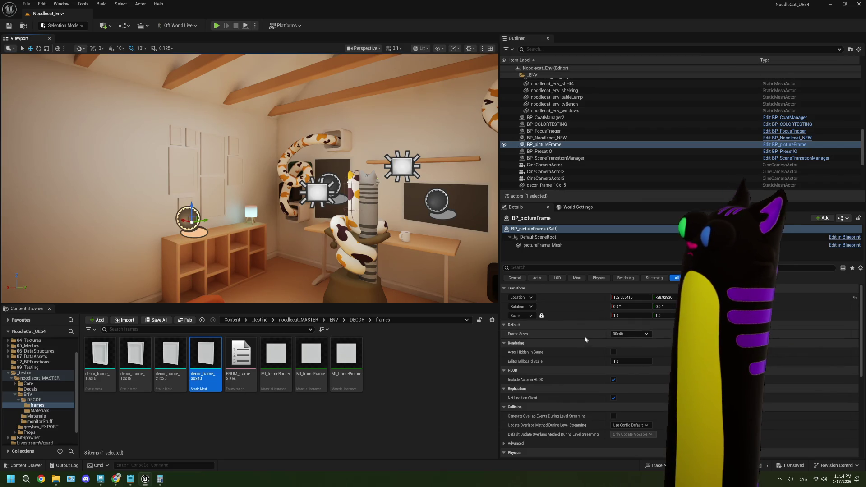
Step: Try frame size 21x30, then undo back to 30x40
left_click(630, 334)
left_click(629, 335)
left_click(629, 334)
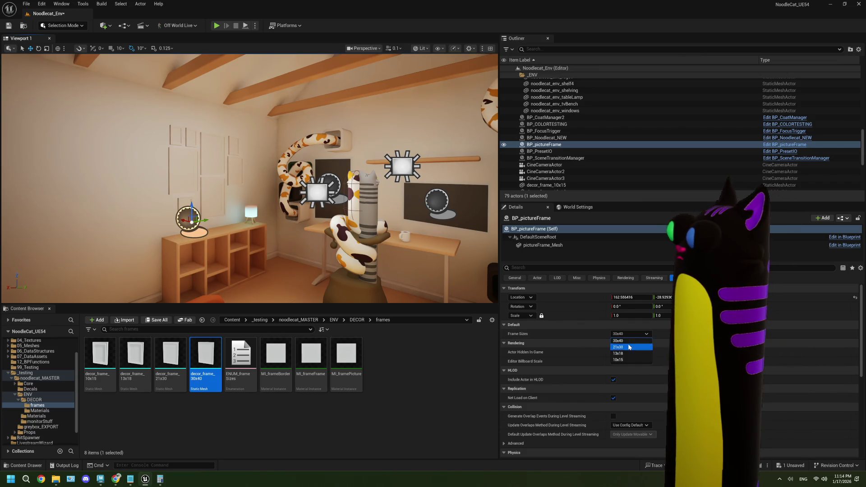
left_click(628, 336)
key("ctrl+z")
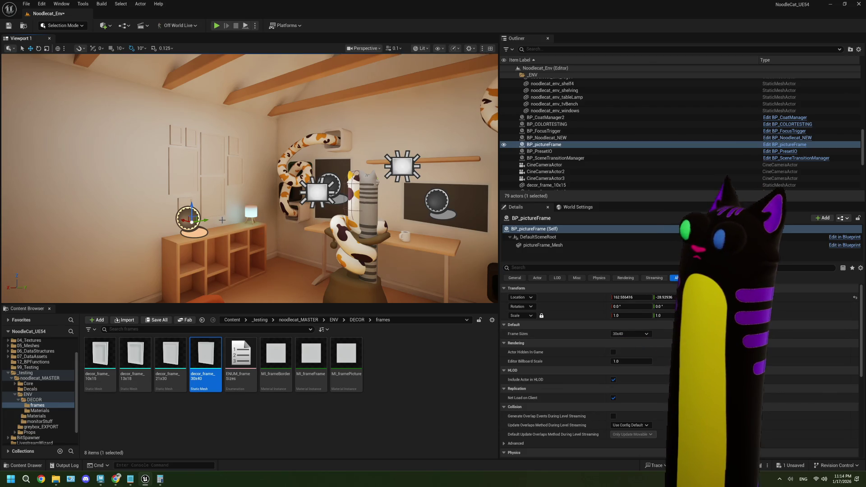
Step: Open and close decor_book_5x8 from DECOR, then return to the BP_pictureFrame Construction Script
mouse_move(214, 238)
left_mouse_down()
mouse_move(212, 253)
mouse_move(225, 266)
mouse_move(224, 242)
left_mouse_up()
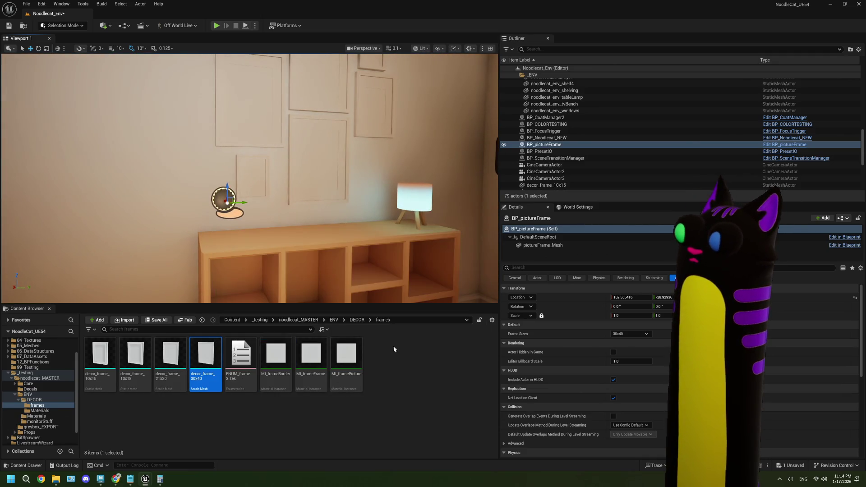
left_click(362, 321)
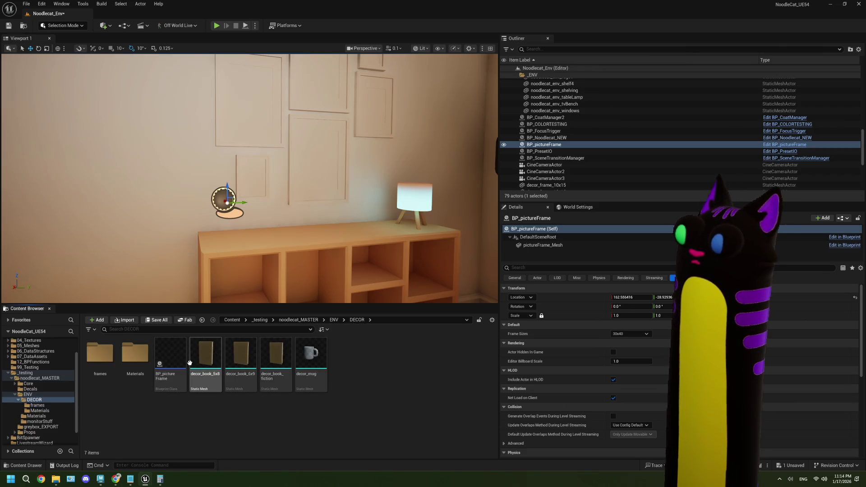
double_click(203, 357)
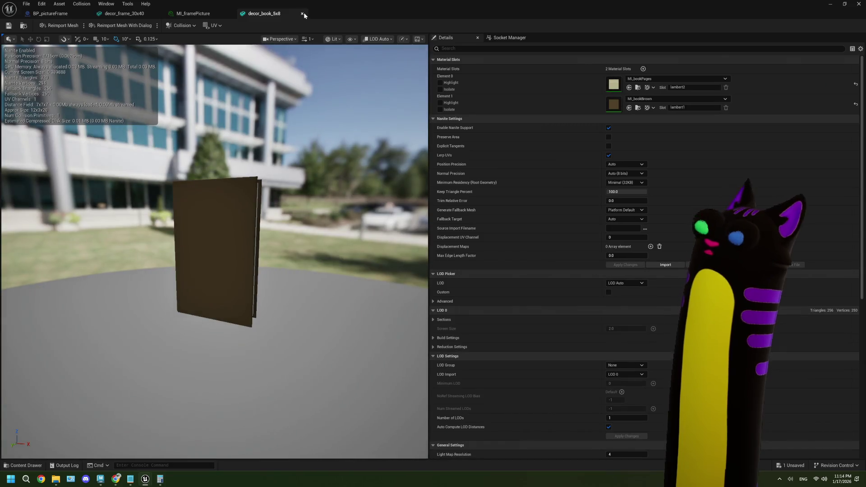
left_click(302, 13)
left_click(50, 14)
Step: Select sizeToFrameMesh, compile, and add a 30x40 map entry
scroll(368, 149, "down", 2)
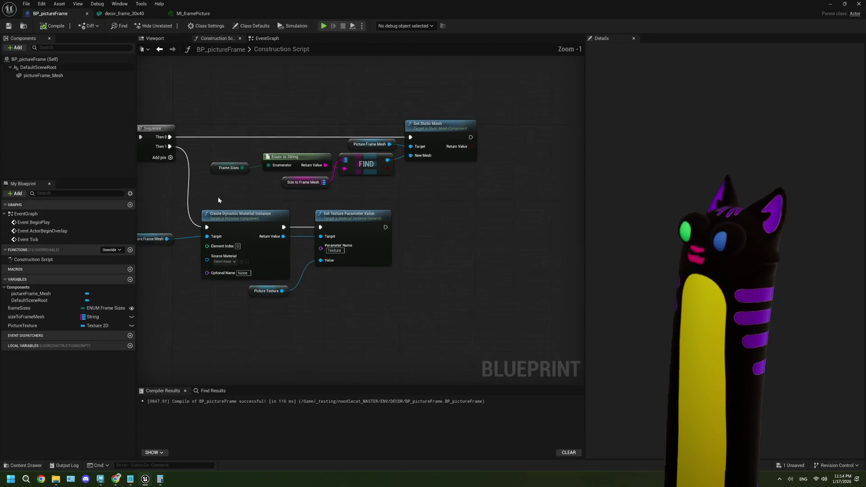
left_click(43, 318)
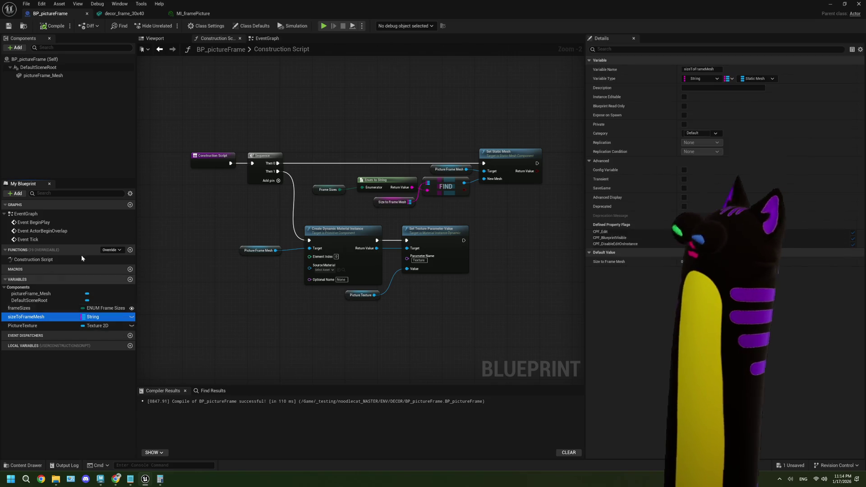
left_click(45, 26)
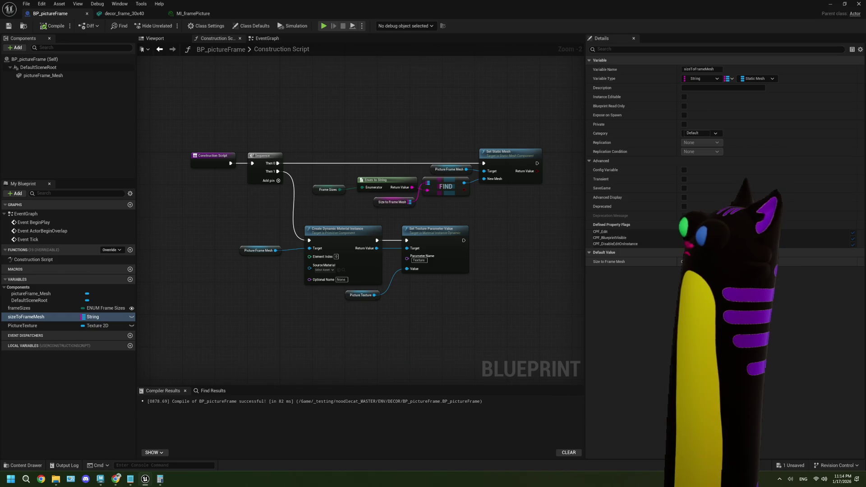
left_click(717, 262)
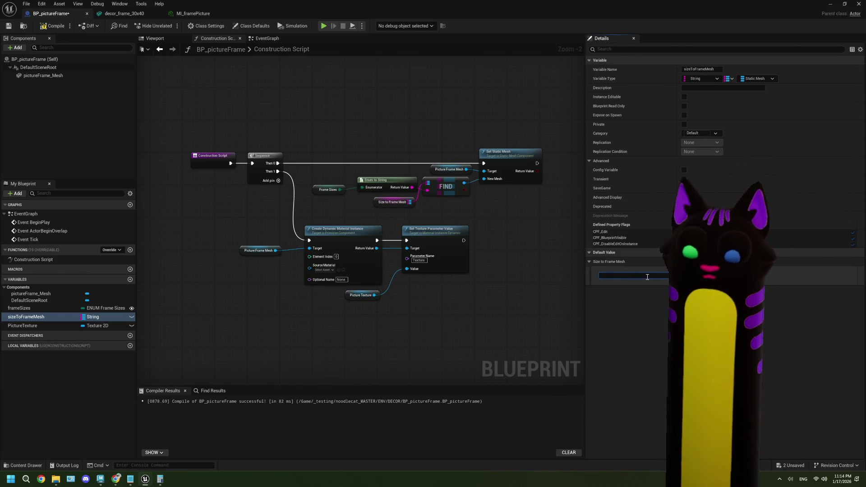
type("3040")
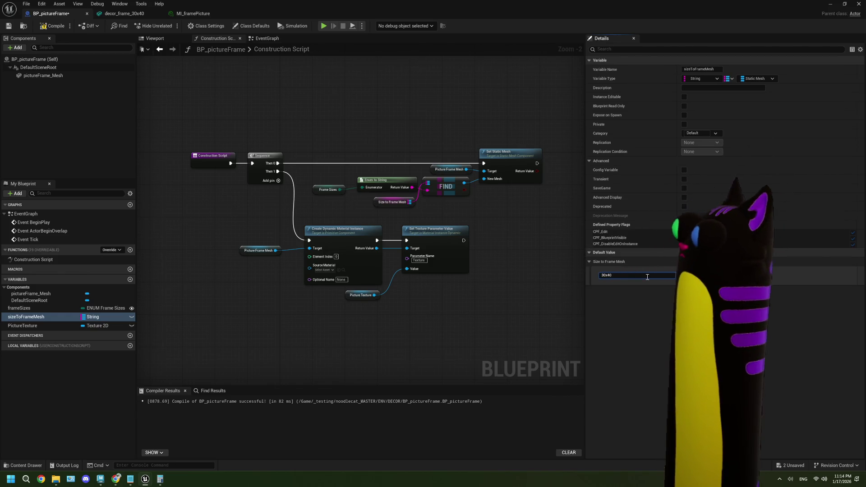
left_click(767, 275)
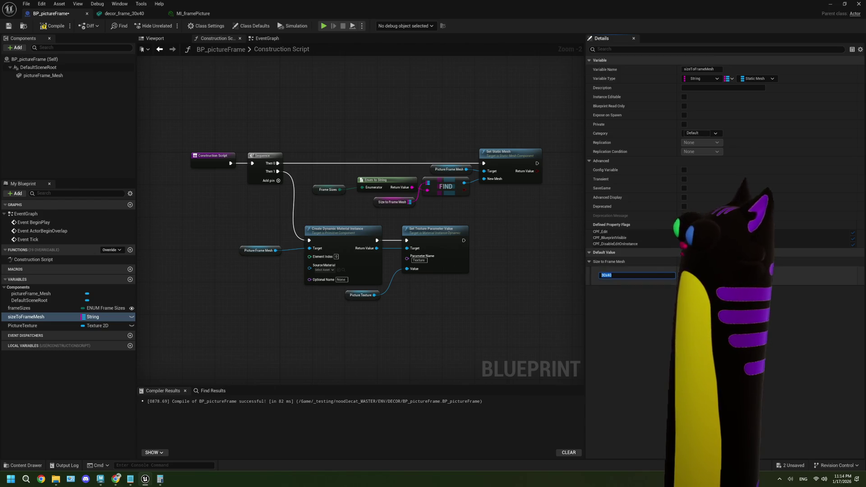
Step: Add a second map entry keyed 21x30, correcting a mistyped 21x31
left_click(722, 262)
left_click(621, 296)
type("2")
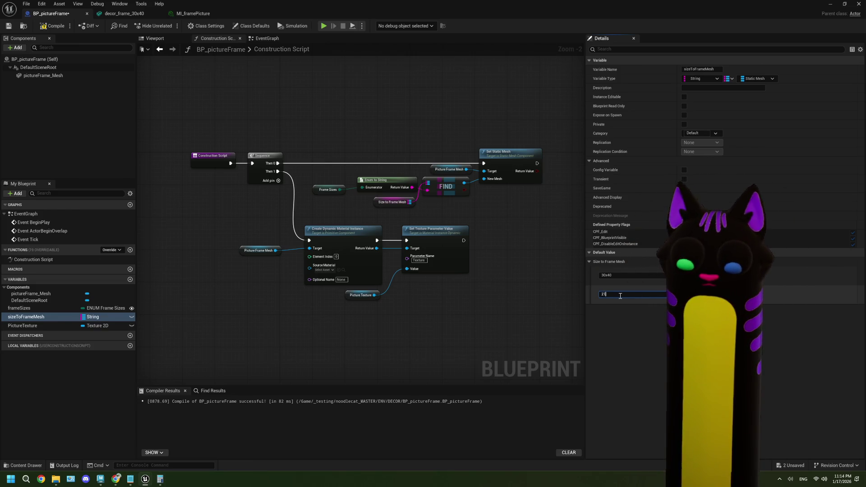
type("x31")
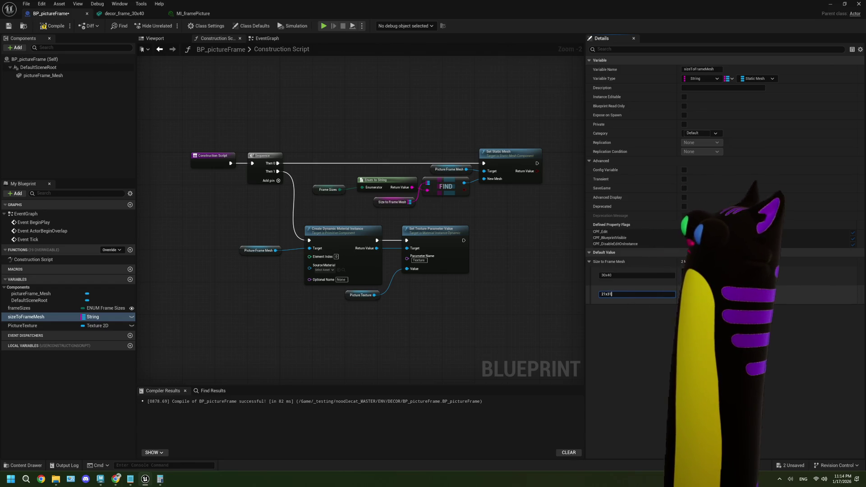
left_click(722, 295)
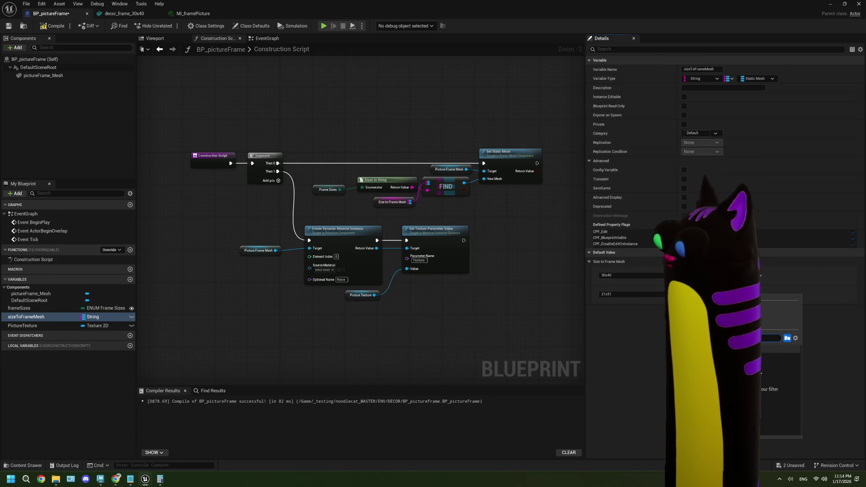
left_click(621, 295)
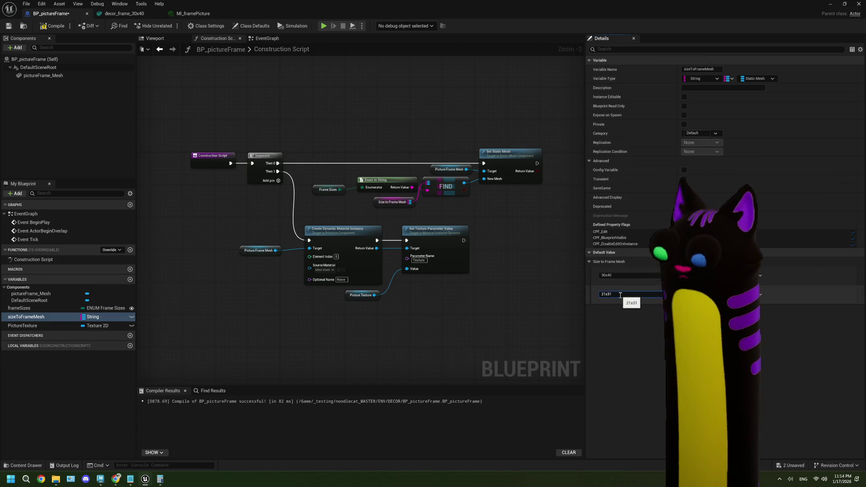
key("BackSpace")
type("0")
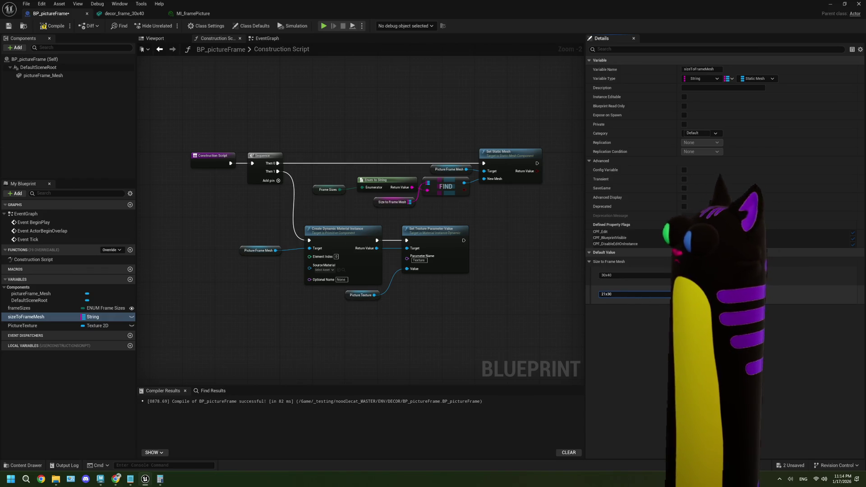
left_click(767, 294)
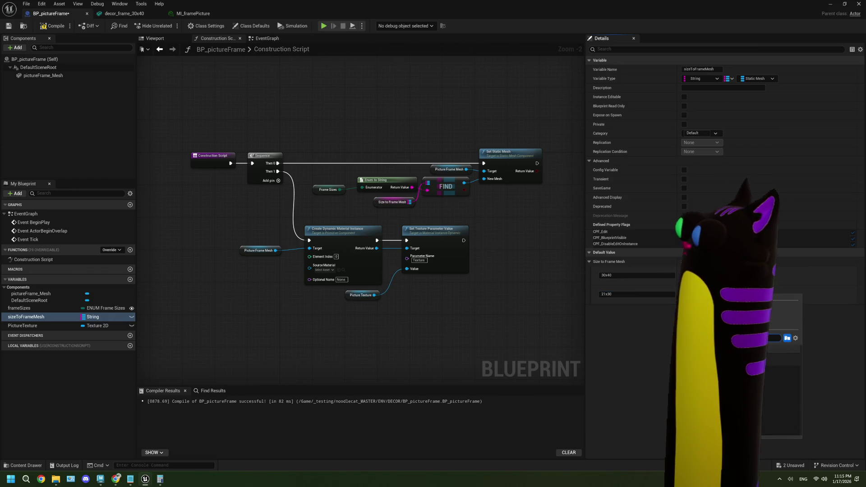
left_click(607, 294)
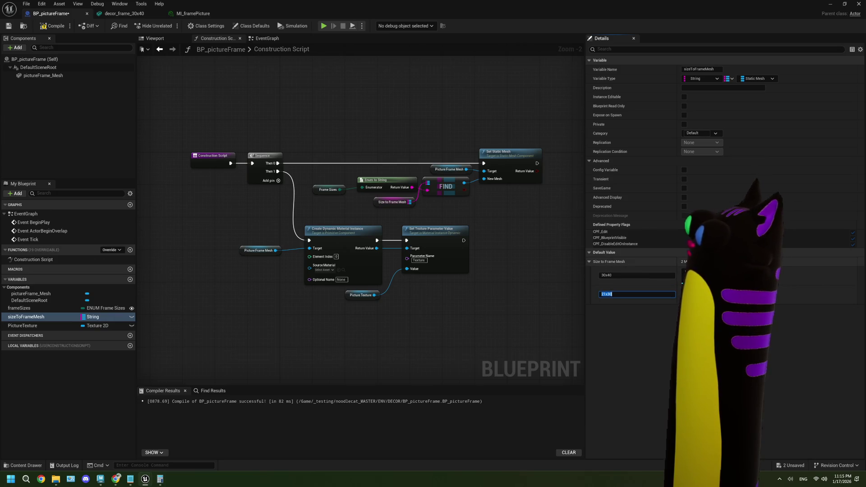
Step: Add 13x18 and 10x15 map entries, then close the Blueprint editor
left_click(727, 261)
left_click(633, 311)
type("13x1")
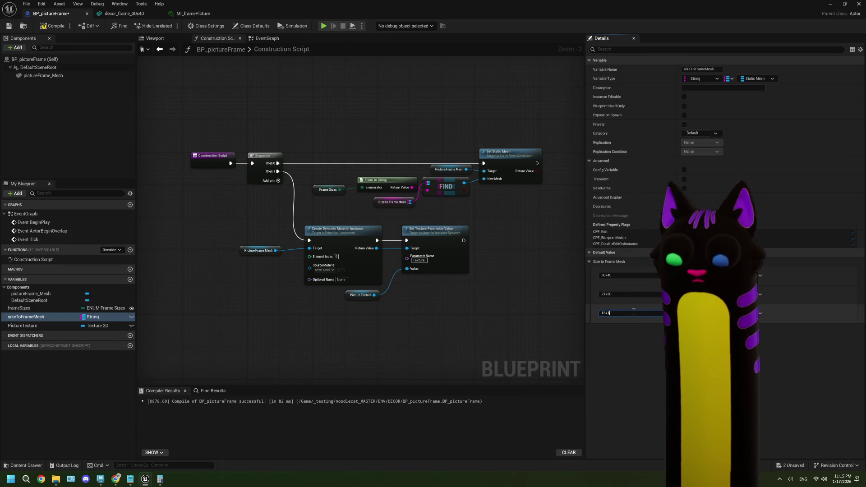
type("8")
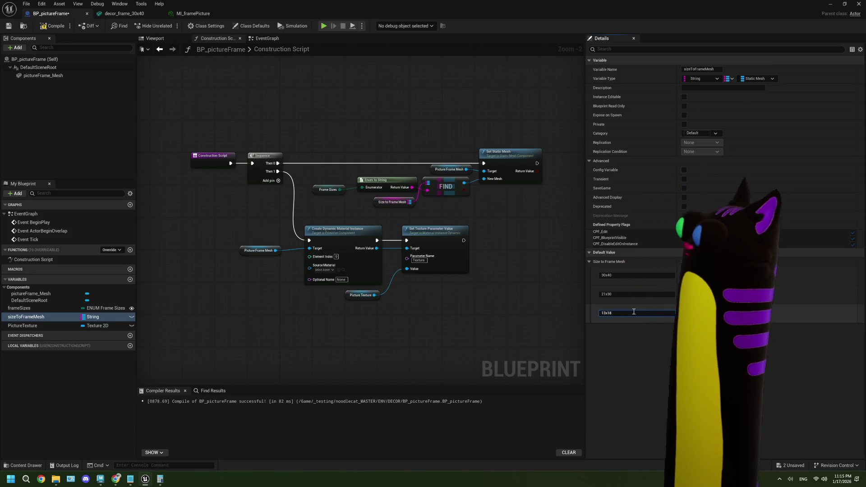
left_click(722, 313)
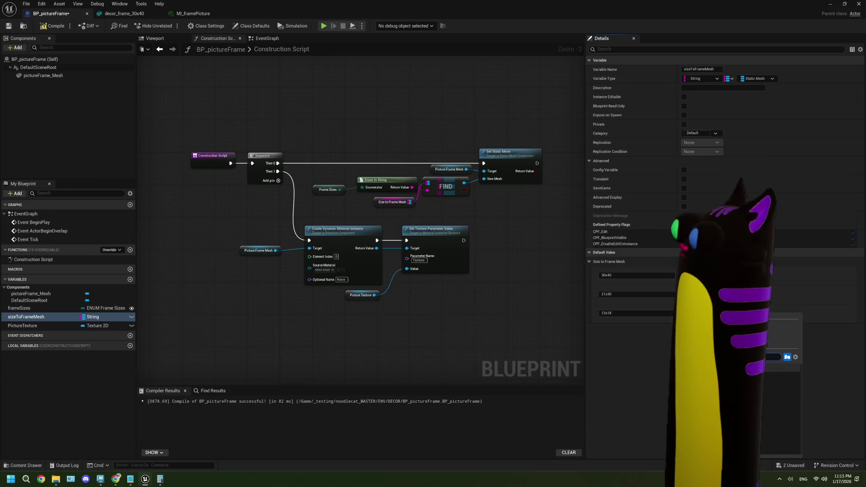
left_click(717, 262)
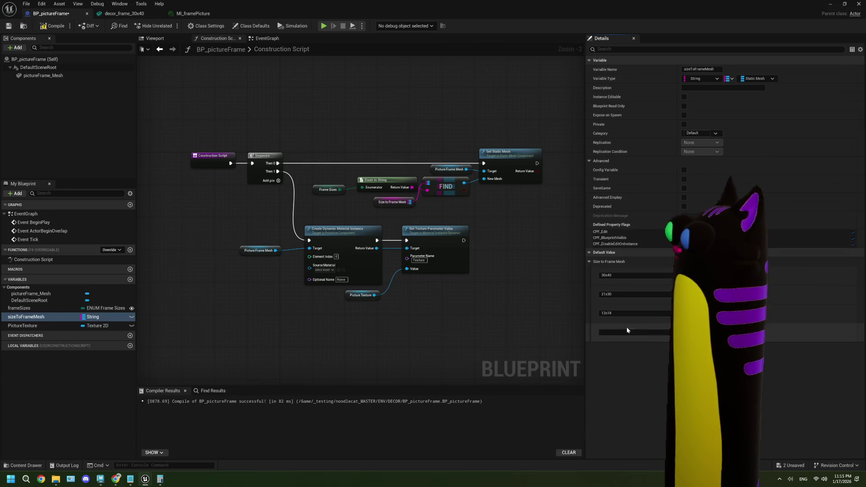
left_click(624, 332)
type("10x")
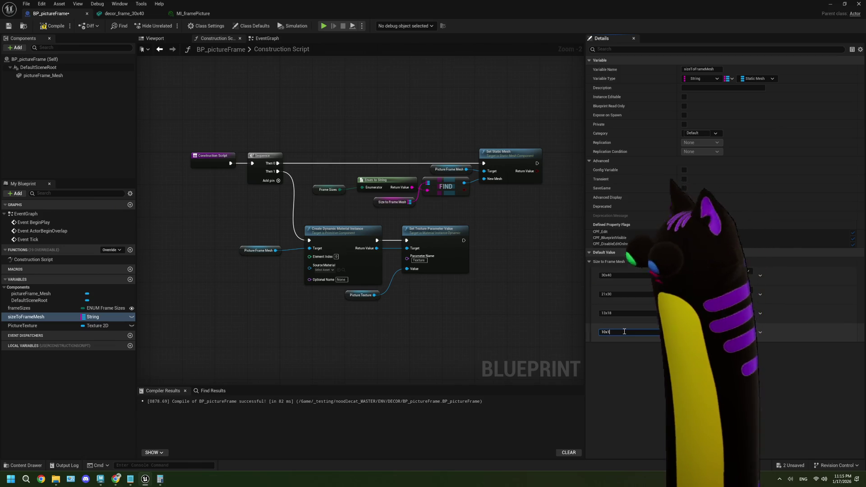
type("15")
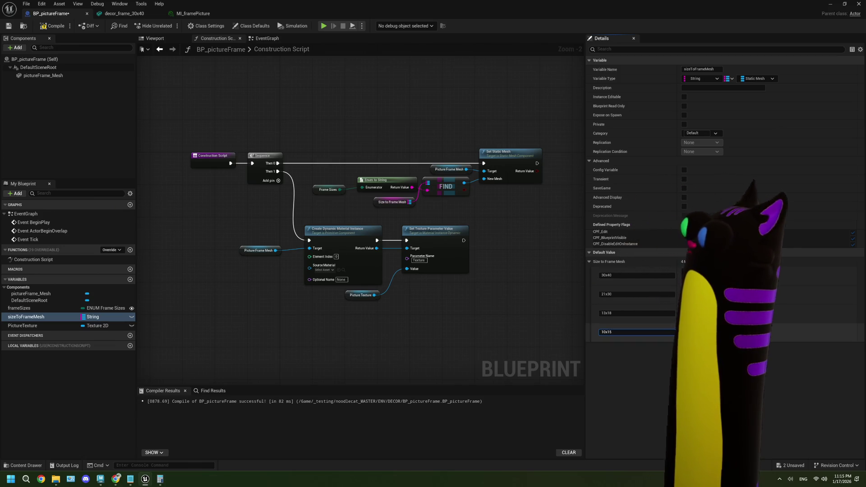
left_click(722, 332)
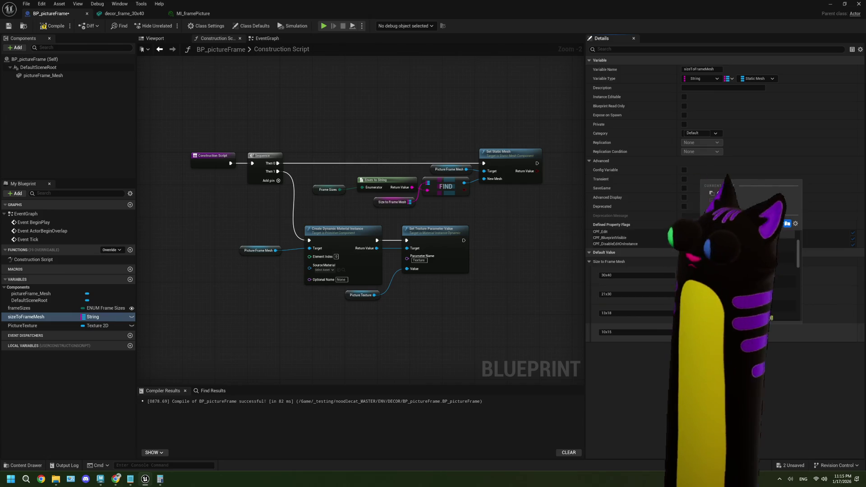
left_click(636, 332)
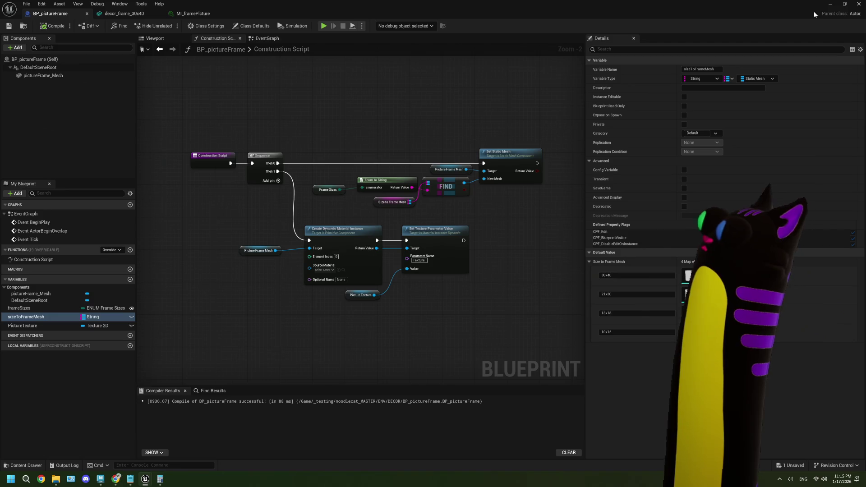
left_click(830, 3)
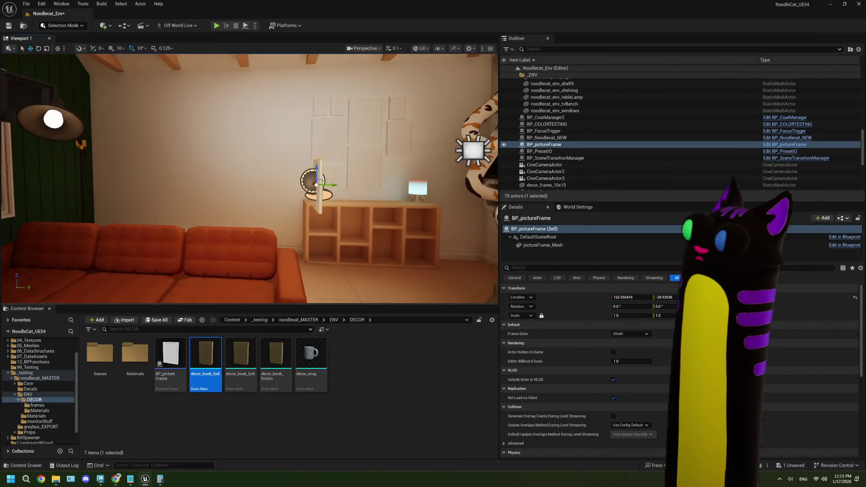
Step: Slide the picture frame further along the wall beside the shelf, then open BP_pictureFrame
key("d")
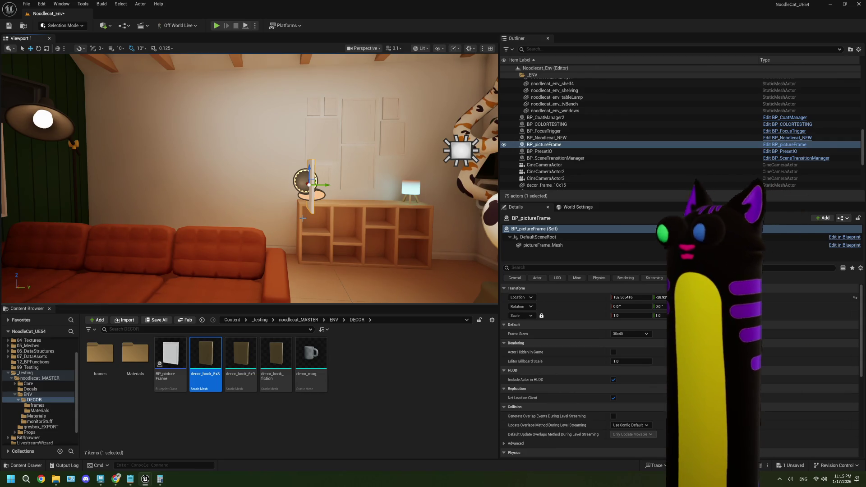
left_click_drag(312, 210, 218, 171)
mouse_move(415, 176)
left_mouse_down()
mouse_move(244, 177)
mouse_move(236, 156)
mouse_move(415, 154)
left_mouse_up()
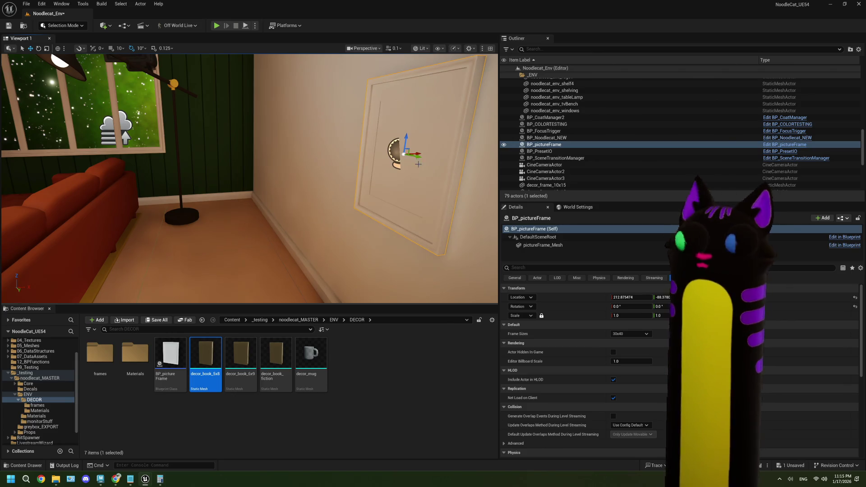
key("Left")
key("Left")
key("Left")
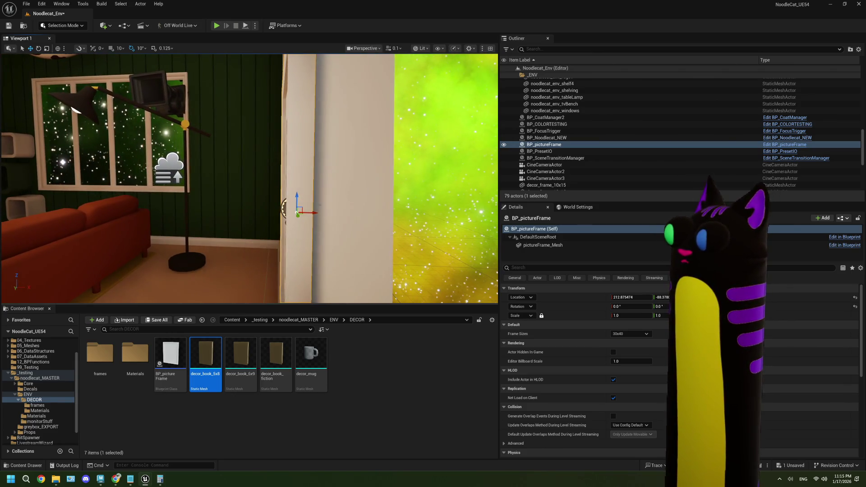
left_click_drag(309, 213, 317, 213)
key("f")
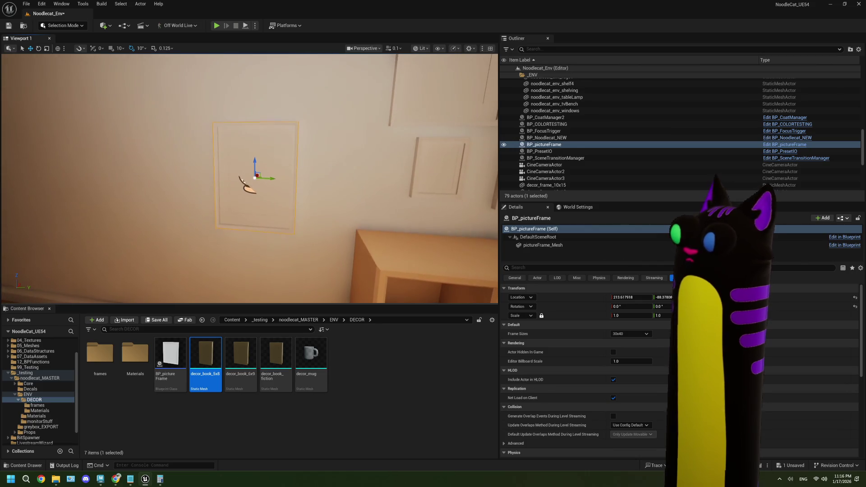
double_click(171, 359)
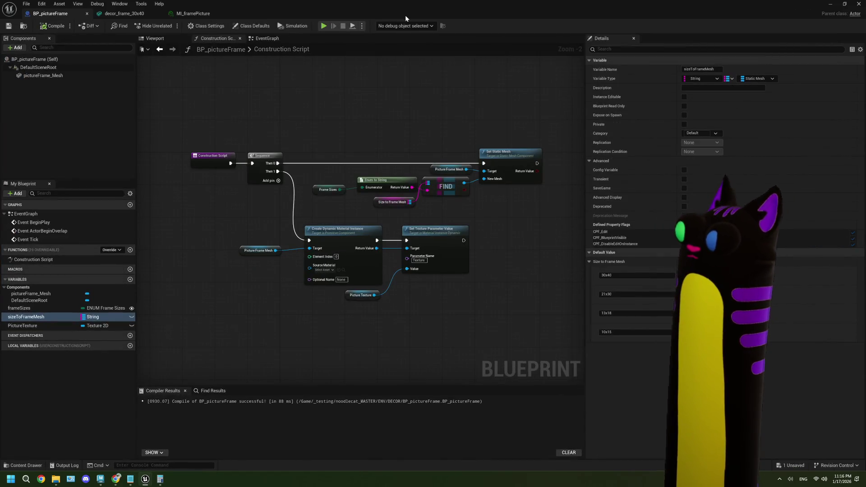
Step: Make PictureTexture instance editable in BP_pictureFrame, compile, and close the Blueprint editor
left_click_drag(405, 15, 546, 48)
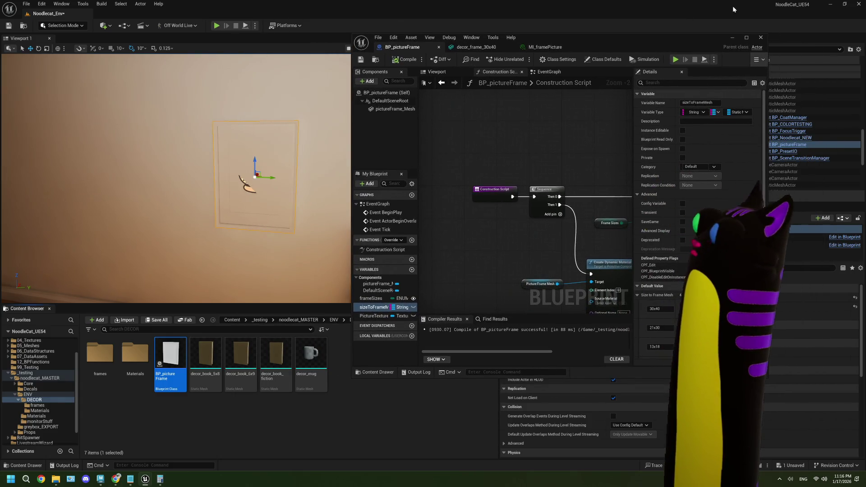
key("super+Down")
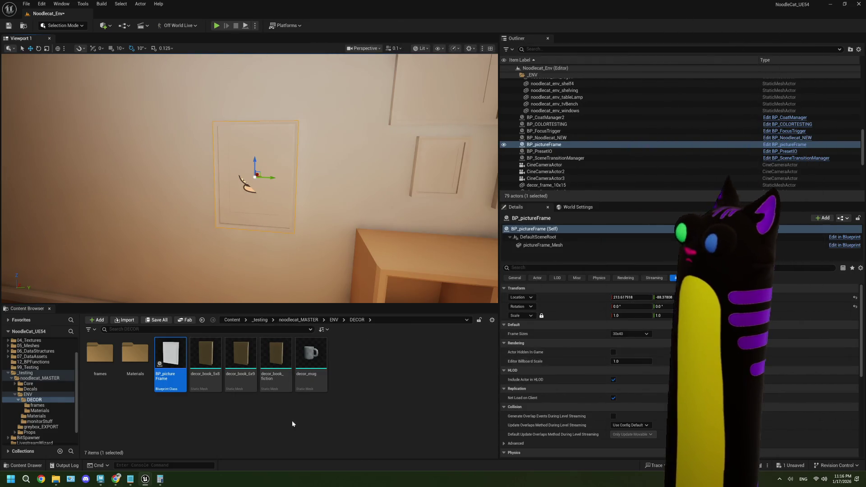
double_click(164, 373)
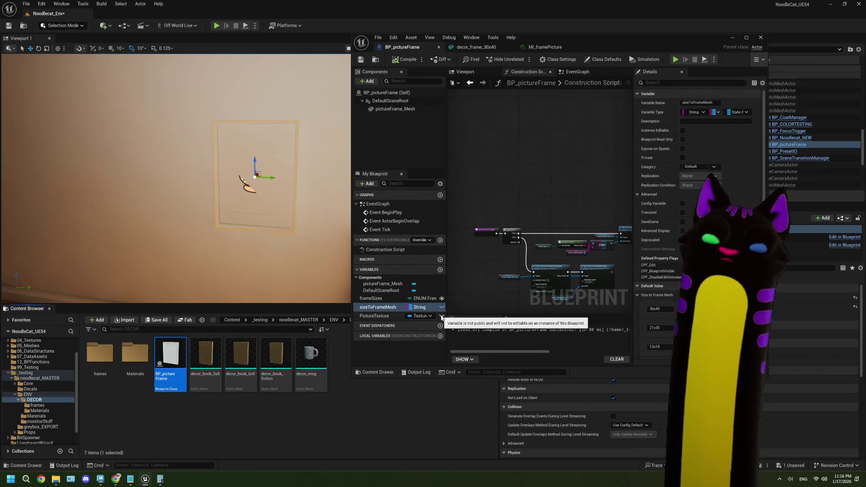
left_click(442, 316)
left_click(405, 59)
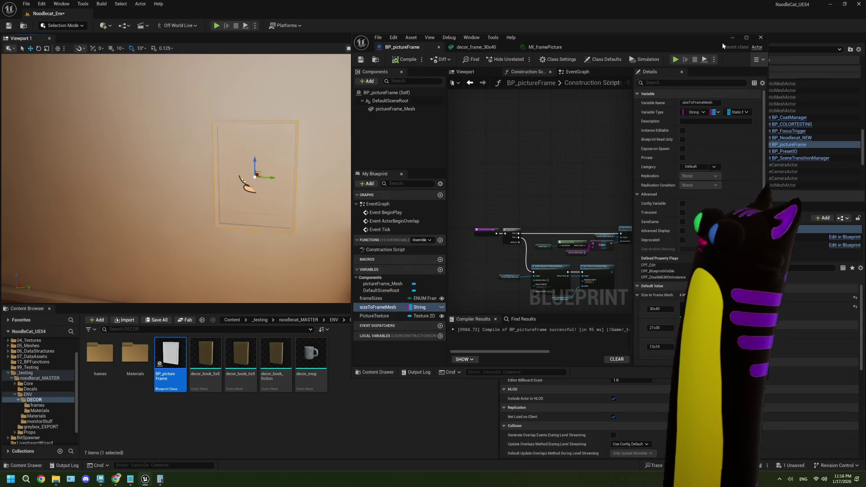
left_click(761, 38)
Step: Try the AICON-Green, android_icon, red-X Bad and pink HLOD emissive textures as the Picture Texture
left_click(646, 344)
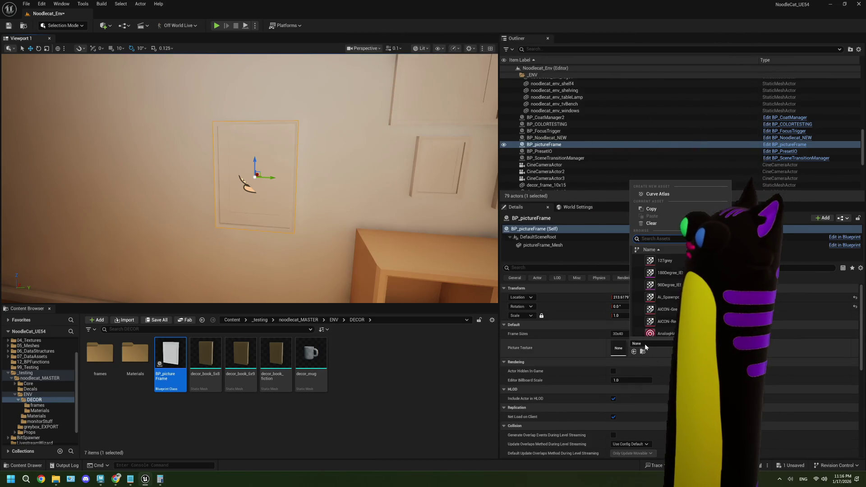
left_click(663, 310)
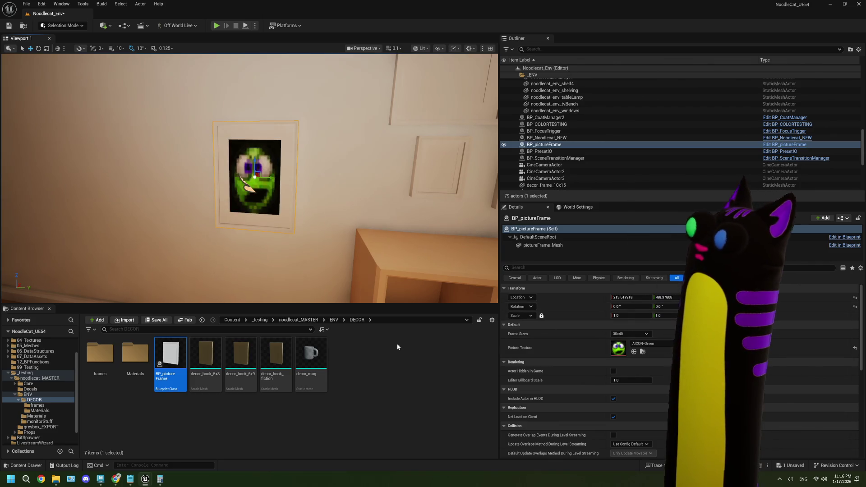
left_click(661, 344)
scroll(670, 318, "down", 3)
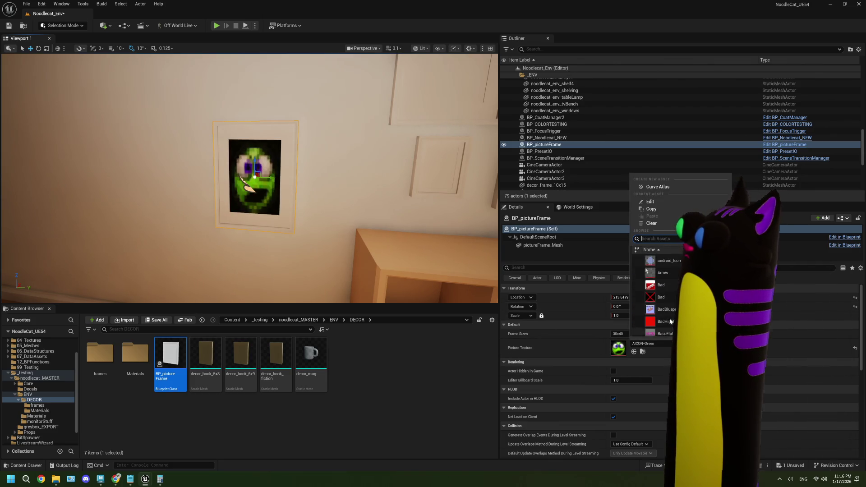
left_click(672, 271)
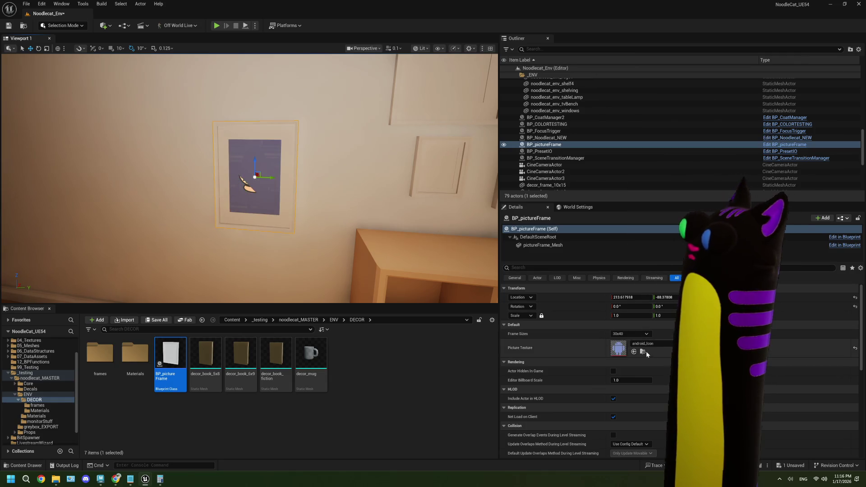
left_click(649, 346)
left_click(663, 275)
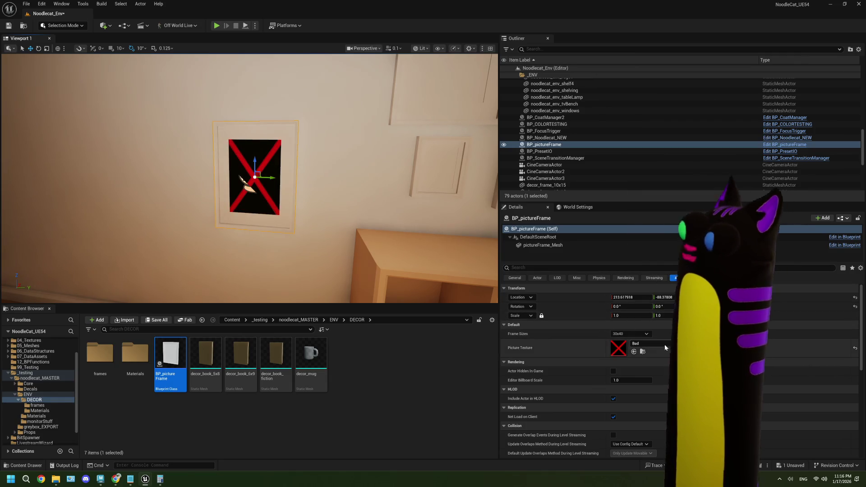
left_click(643, 345)
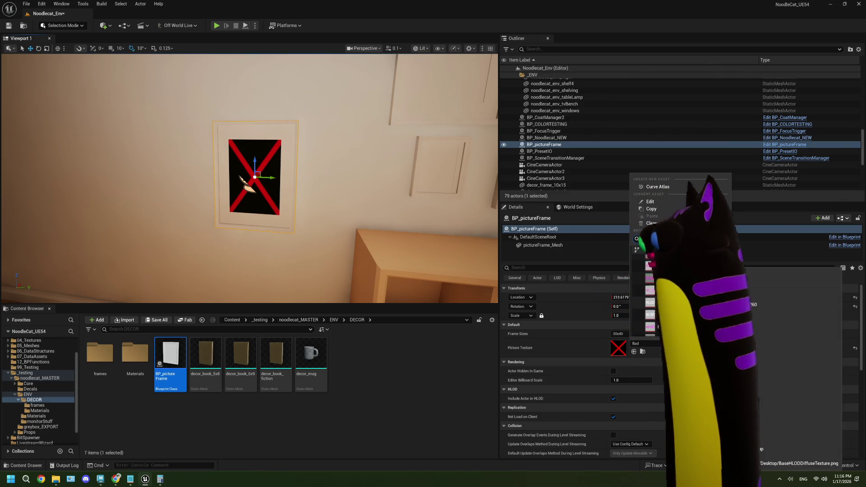
left_click(658, 300)
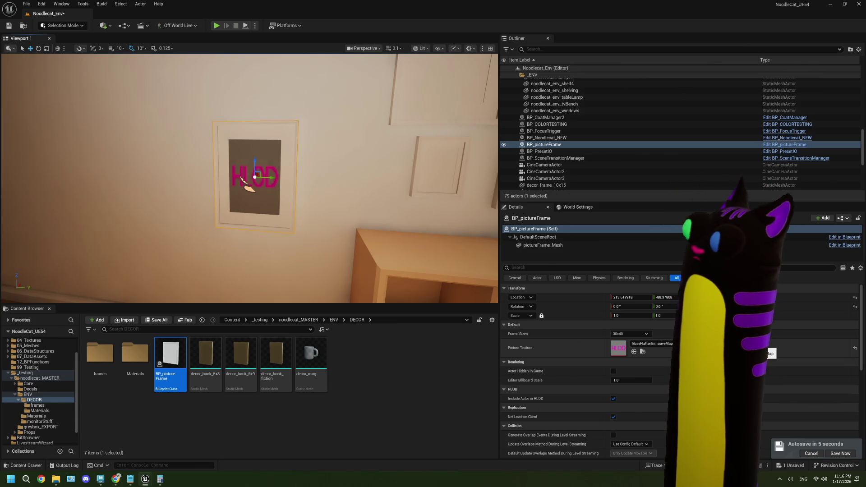
Step: Search 'chec' and set the Picture Texture to the green-and-black T_GridChecker_A
left_click(650, 344)
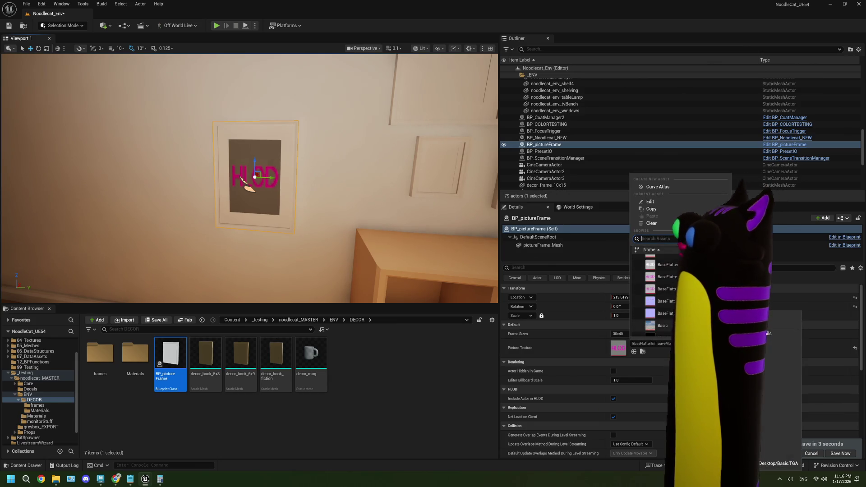
scroll(654, 293, "down", 2)
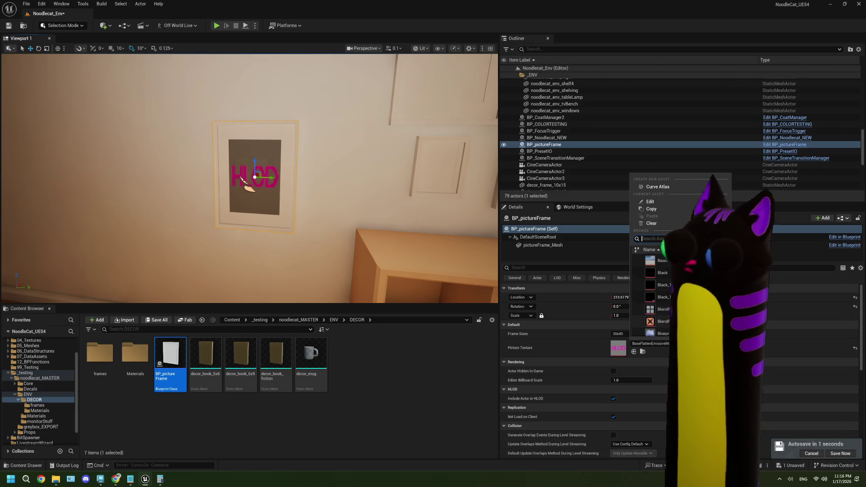
type("chec")
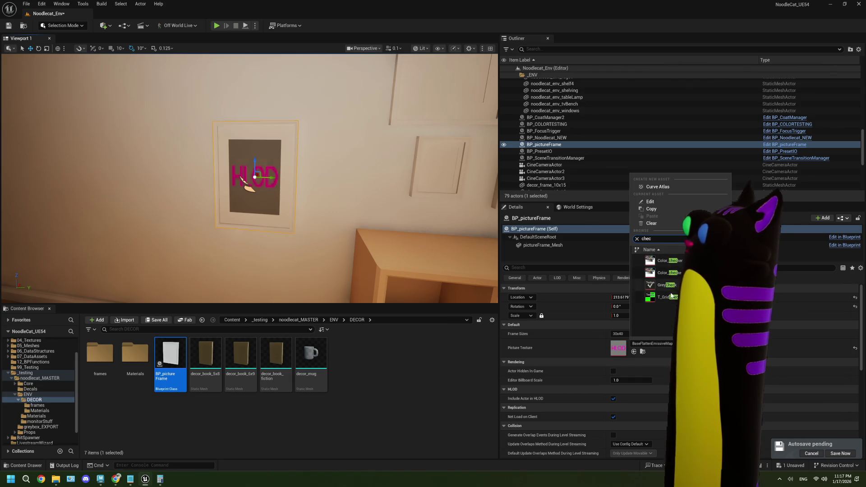
left_click(668, 297)
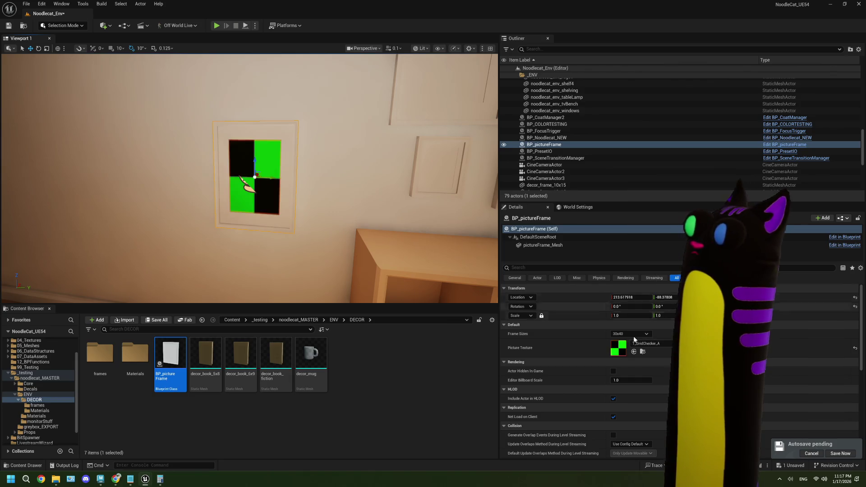
scroll(292, 179, "up", 8)
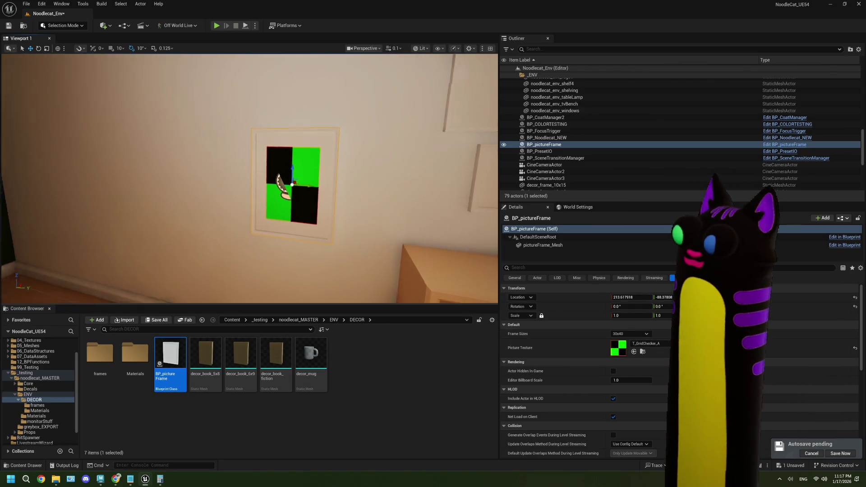
scroll(249, 178, "down", 8)
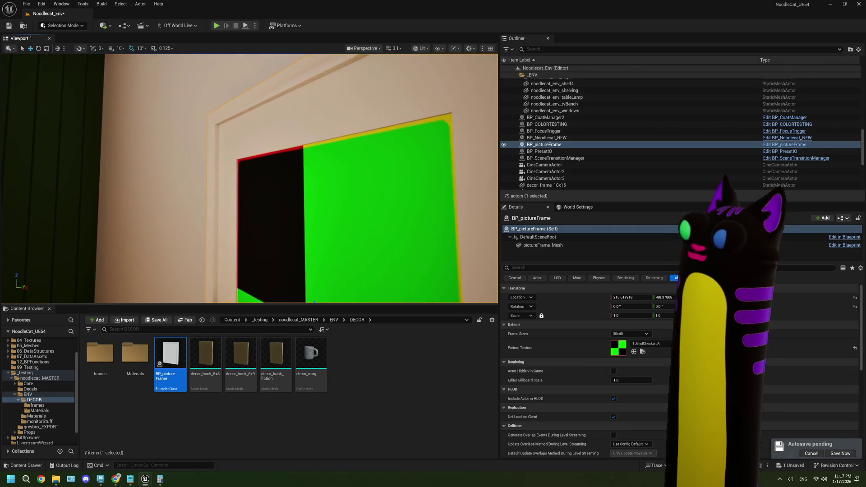
scroll(249, 178, "down", 6)
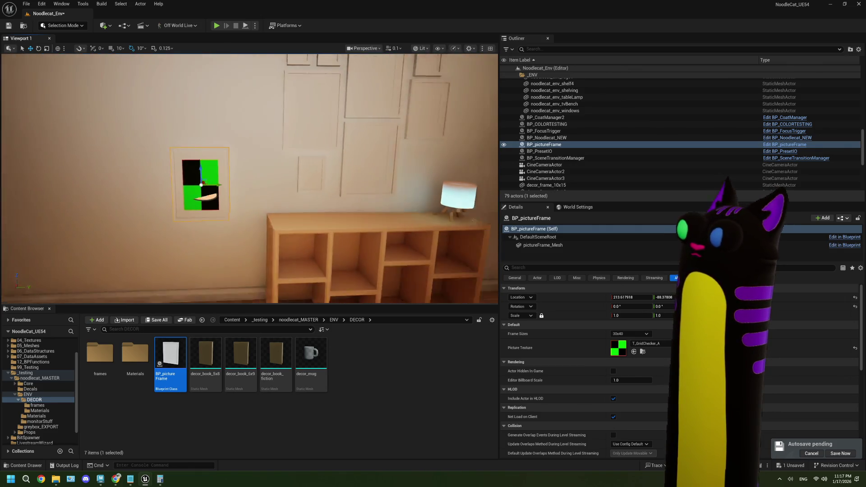
Step: Fly the viewport toward the frame to inspect it, undoing an accidental asset drop
key("Up")
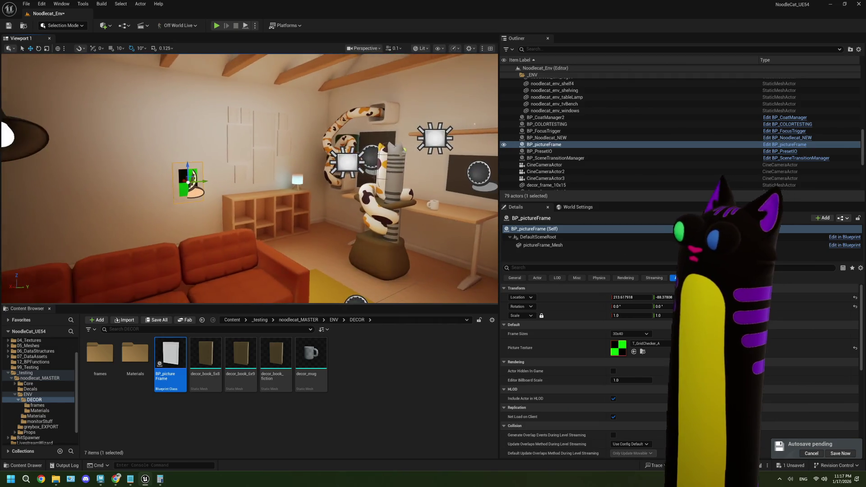
key("Up")
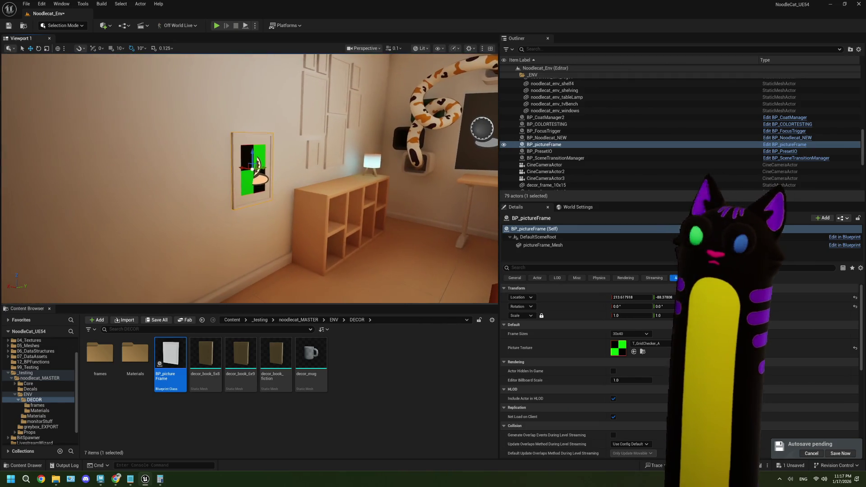
key("Up")
key("Down")
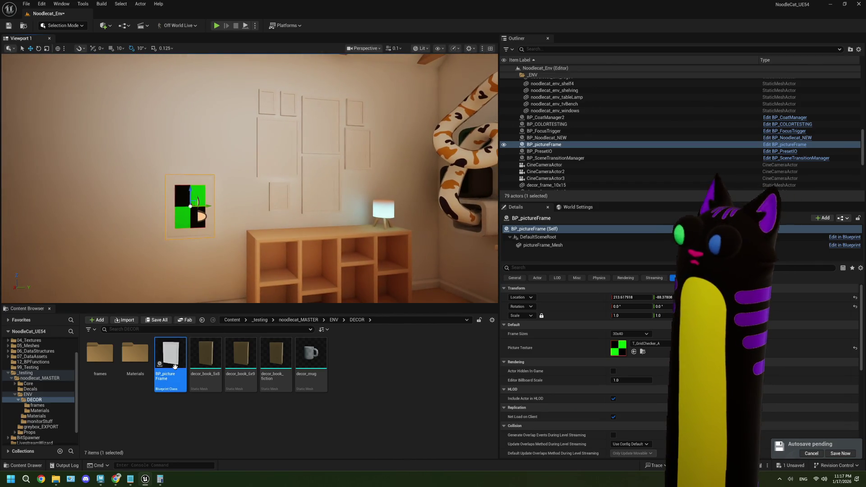
mouse_move(284, 206)
left_mouse_down()
mouse_move(313, 190)
mouse_move(316, 199)
left_mouse_up()
key("ctrl+z")
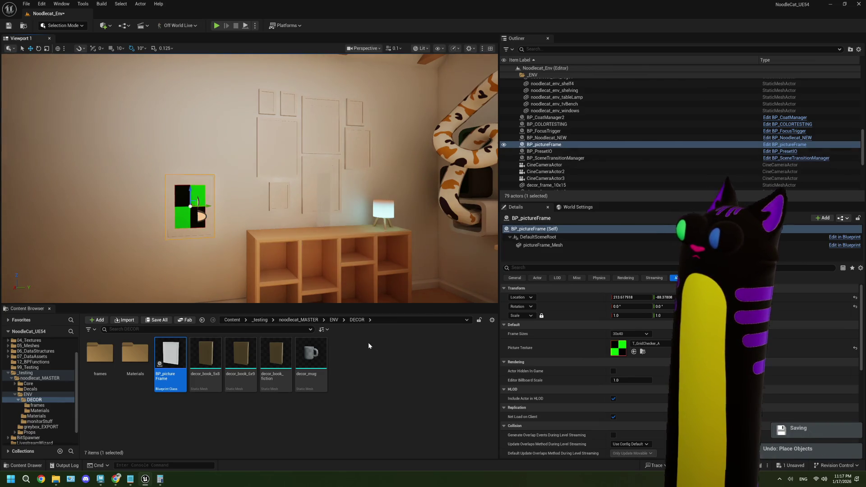
Step: Revert the picture to the pink HLOD texture and preview the frame at 21x30
key("ctrl+z")
left_click(374, 344)
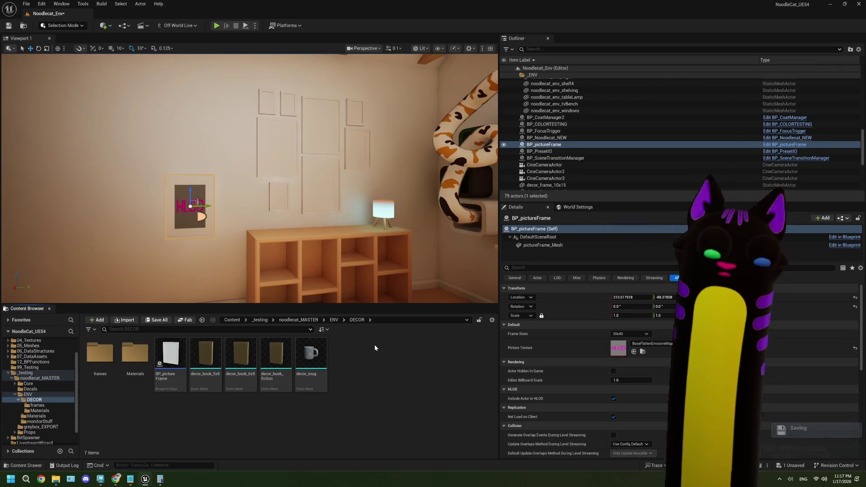
left_click(625, 334)
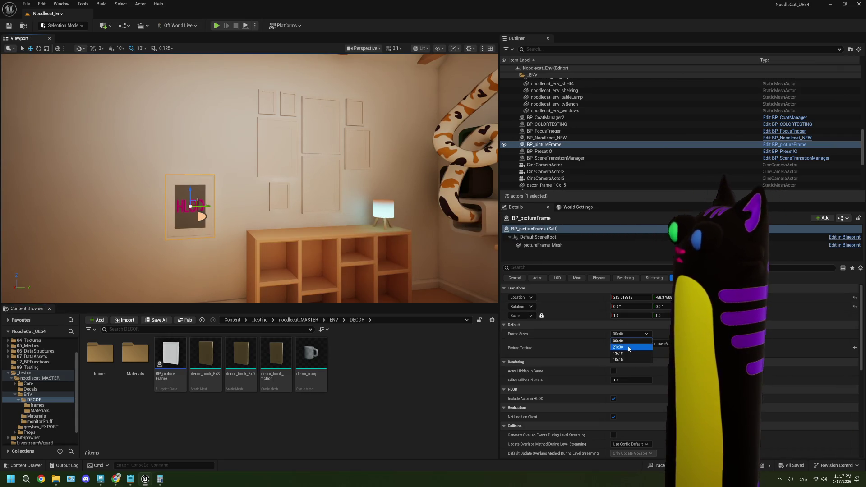
left_click(628, 348)
left_click(627, 335)
Step: Preview the 13x18 and 10x15 sizes, settle on 30x40, and open BP_pictureFrame
left_click(629, 353)
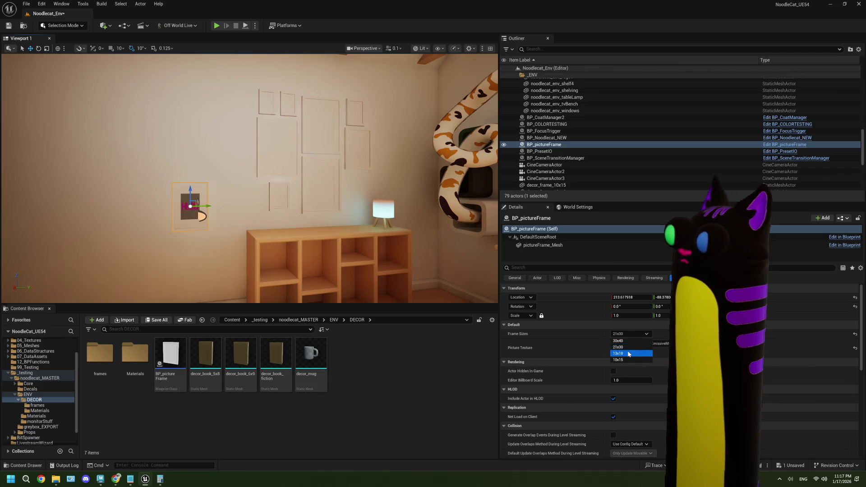
left_click(627, 333)
left_click(628, 360)
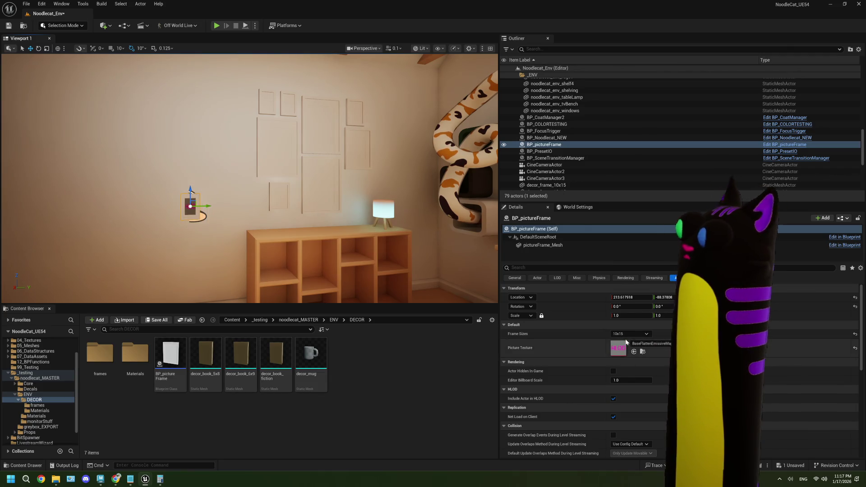
left_click(627, 334)
left_click(627, 341)
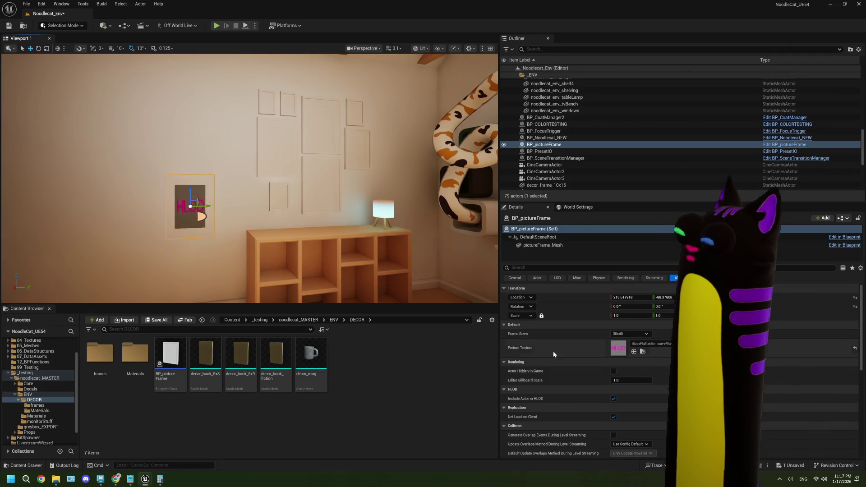
double_click(167, 353)
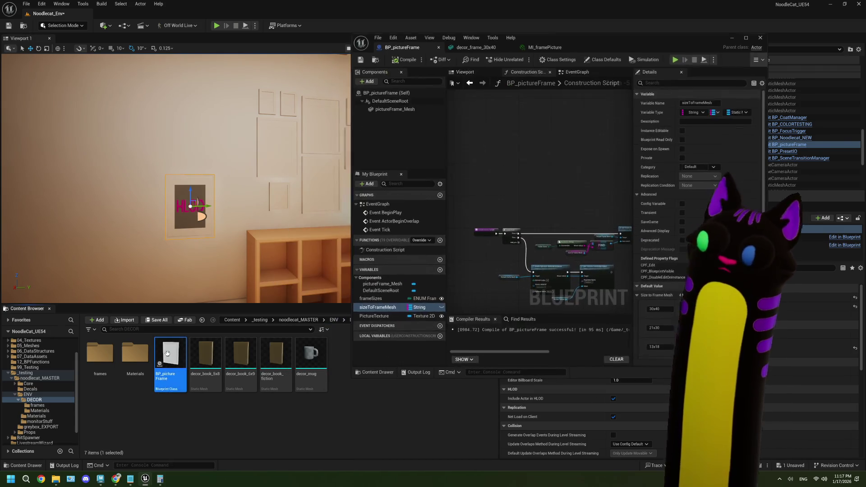
Step: Maximize the Blueprint editor and move the dynamic material nodes up and right
double_click(629, 45)
scroll(393, 242, "up", 3)
key("Home")
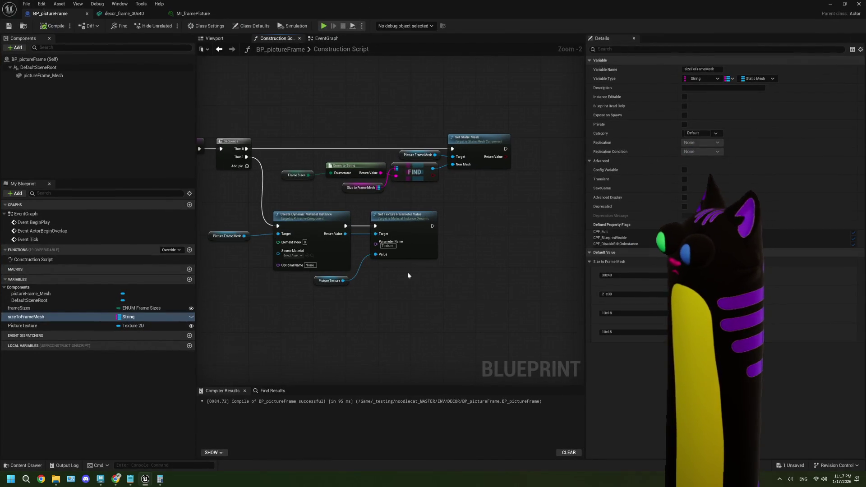
left_click_drag(467, 288, 263, 217)
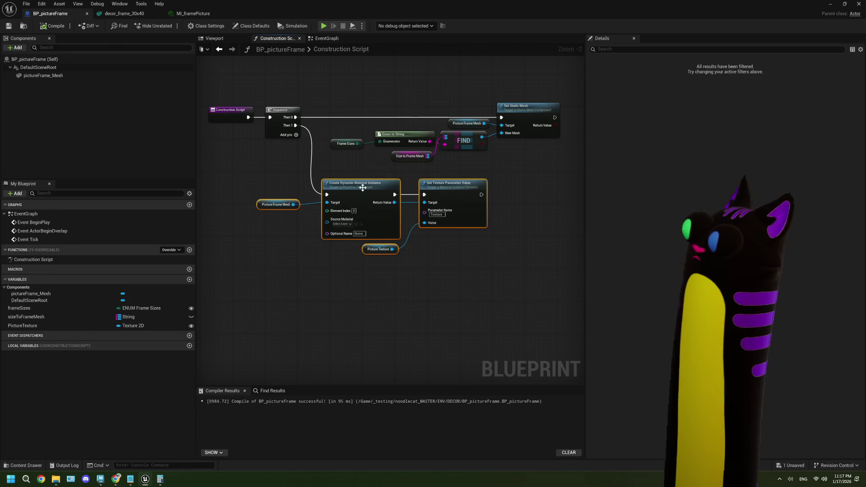
left_click_drag(363, 188, 372, 176)
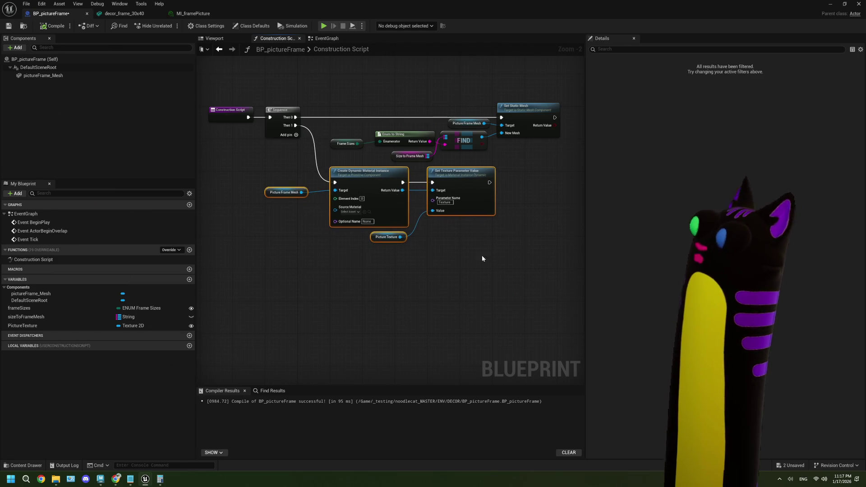
mouse_move(479, 293)
left_mouse_down()
mouse_move(279, 188)
mouse_move(282, 196)
left_mouse_up()
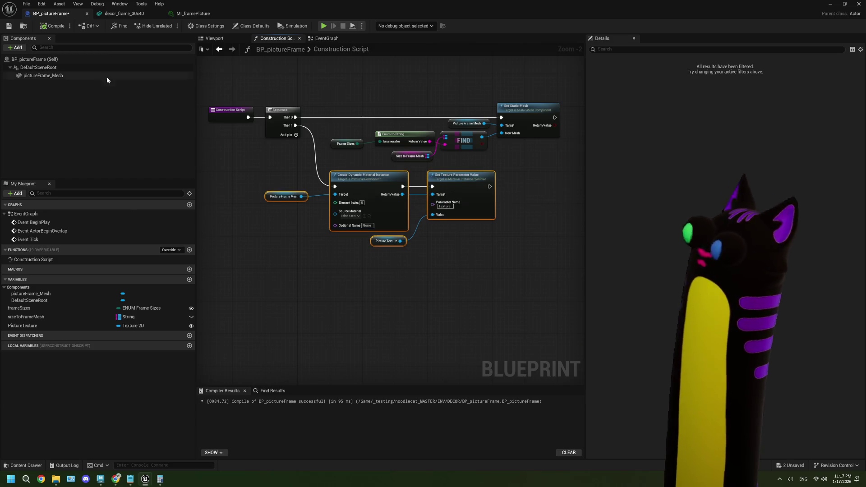
Step: Add a Then 2 output to the Sequence node, save, and return to the level editor
left_click(296, 134)
mouse_move(296, 134)
left_mouse_down()
mouse_move(324, 282)
mouse_move(315, 276)
left_mouse_up()
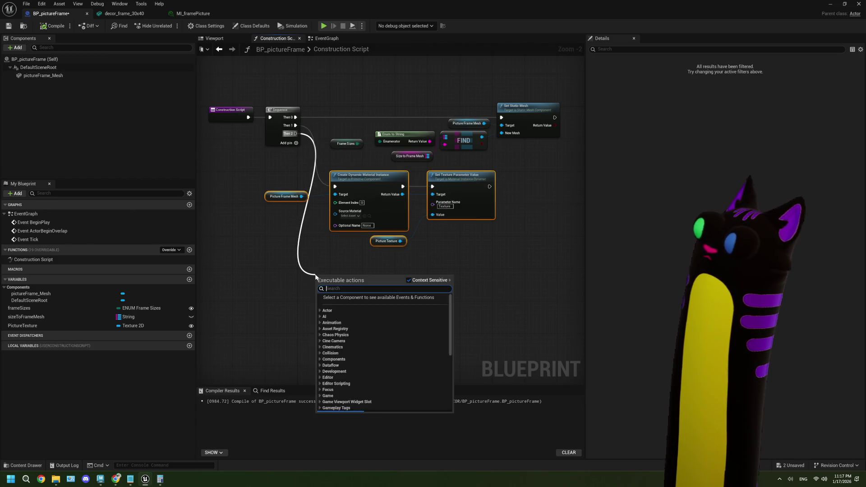
left_click(9, 26)
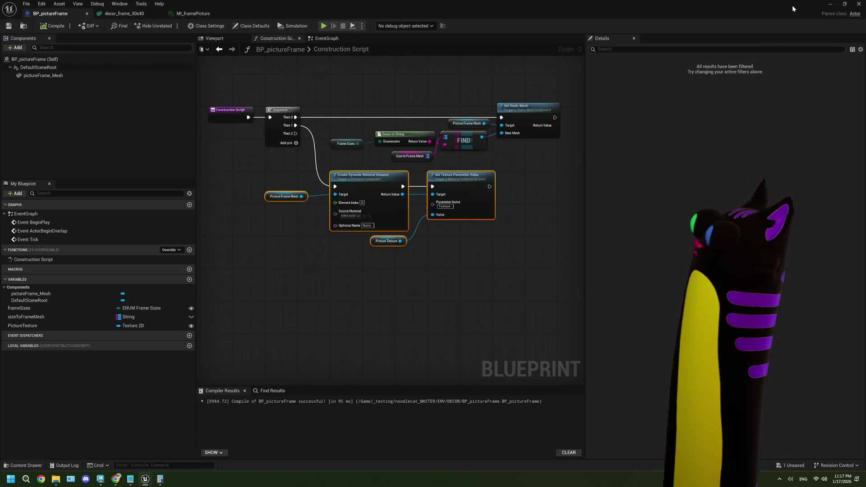
left_click(859, 3)
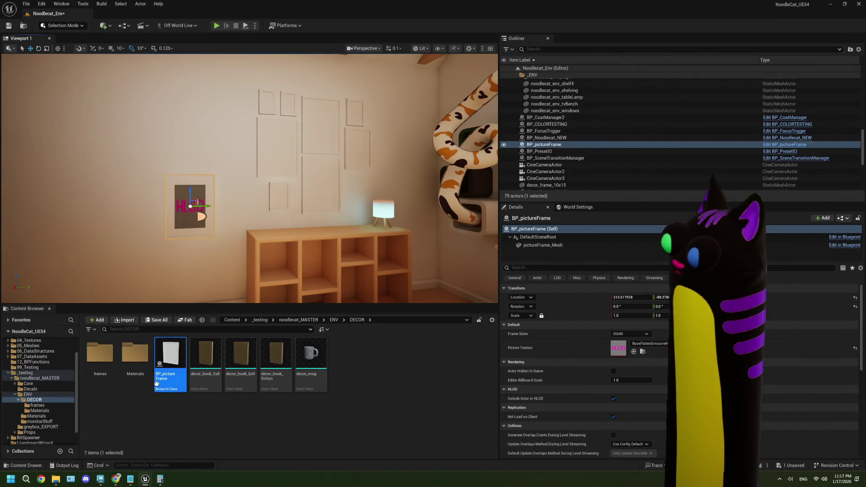
Step: In the frames folder, create an Enumeration asset named ENUM_frameOrientation
double_click(100, 354)
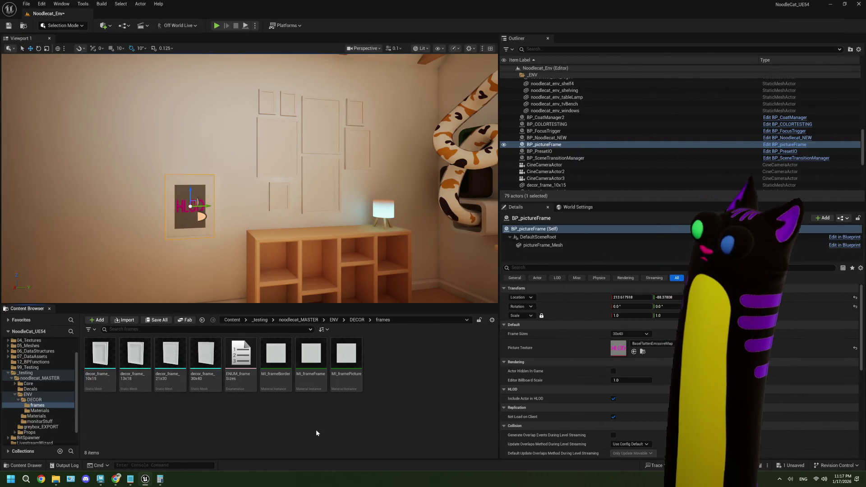
right_click(248, 423)
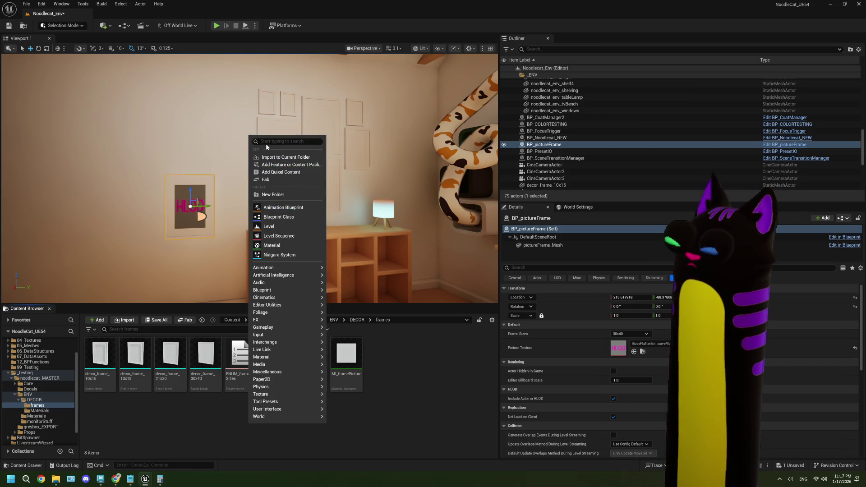
type("e")
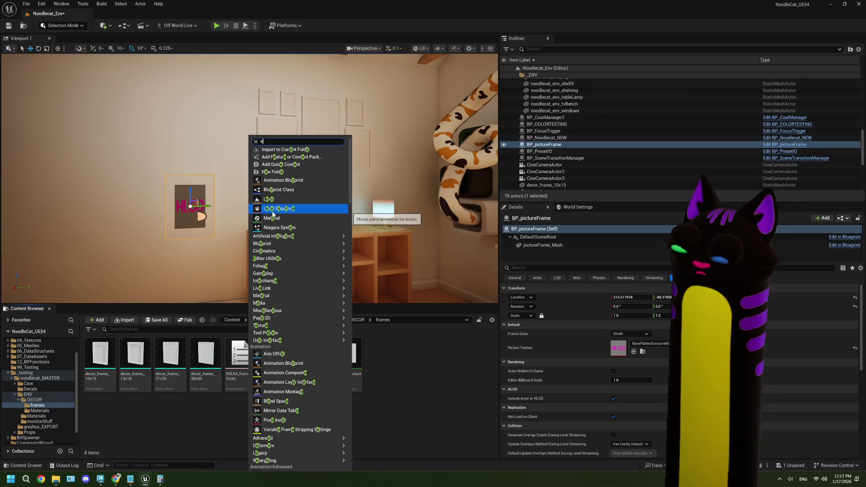
type("num")
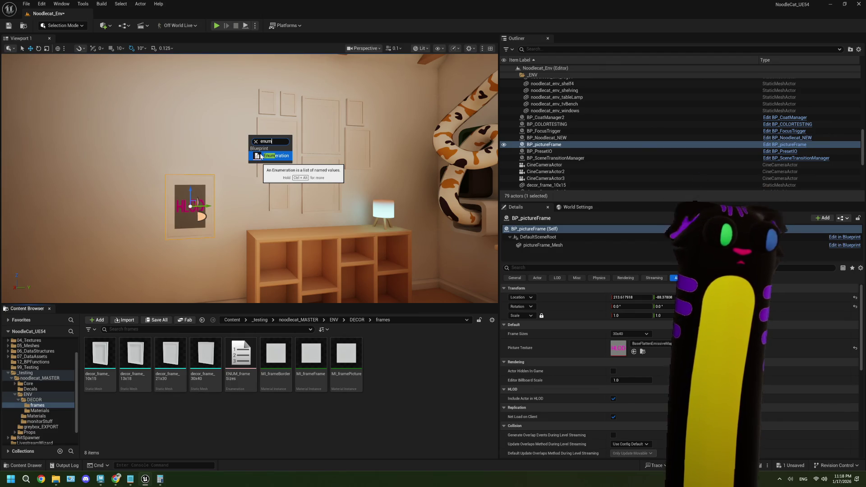
left_click(261, 157)
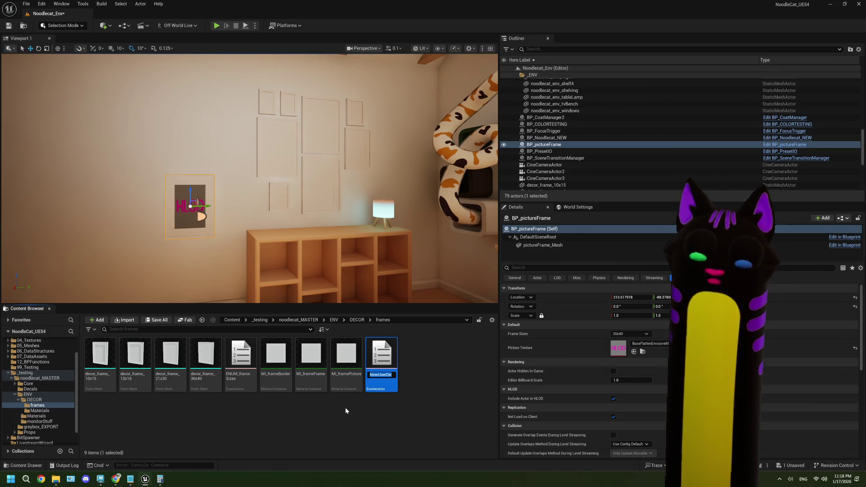
type("ENUM_")
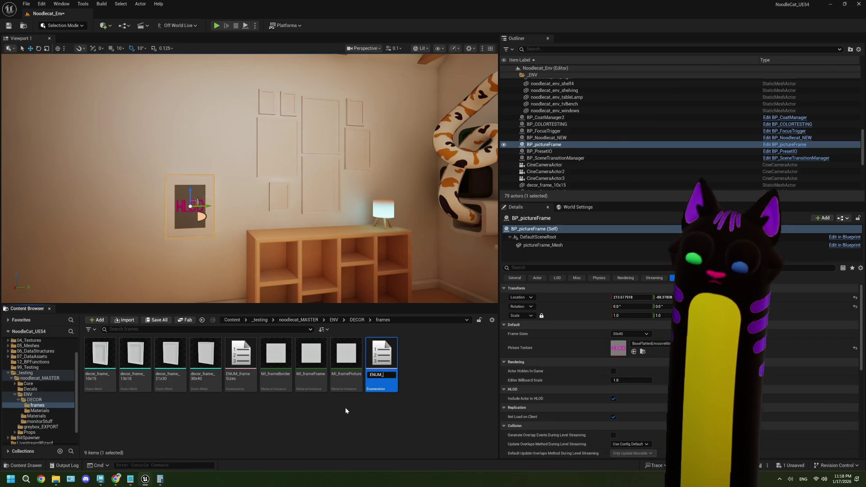
type("frame")
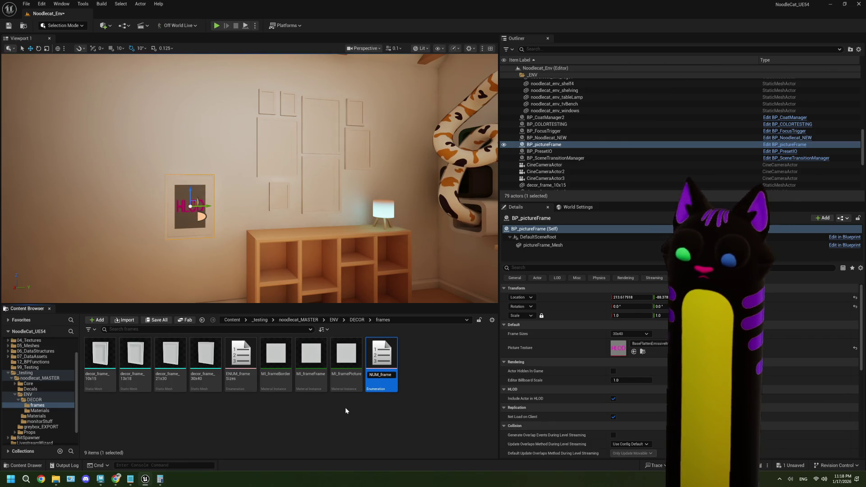
type("Orientation")
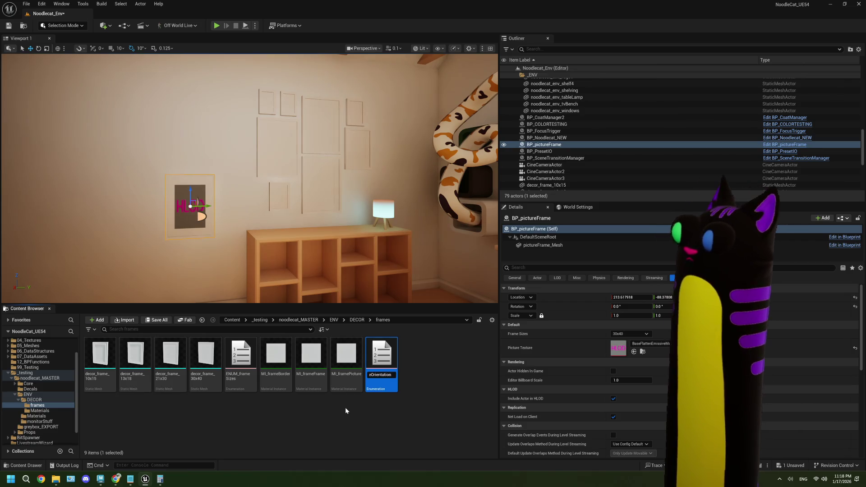
key("Return")
Step: Open ENUM_frameOrientation and add the enumerators Horizontal and Vertical
double_click(239, 361)
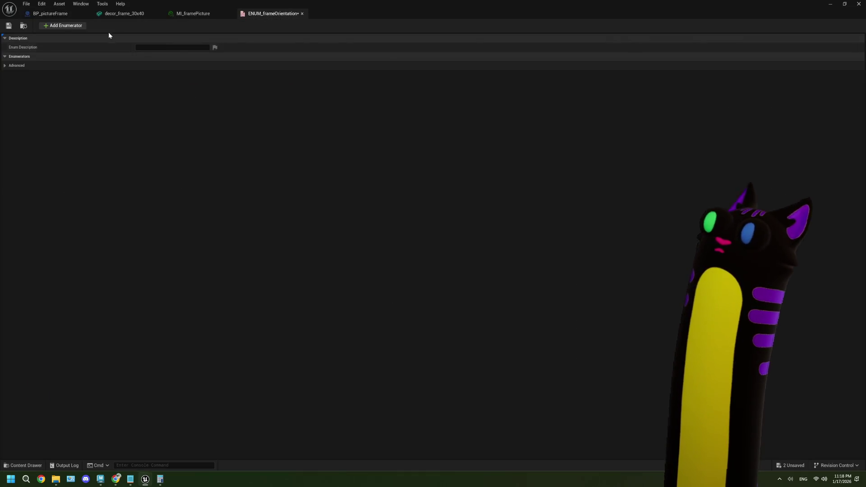
left_click(63, 25)
left_click(178, 66)
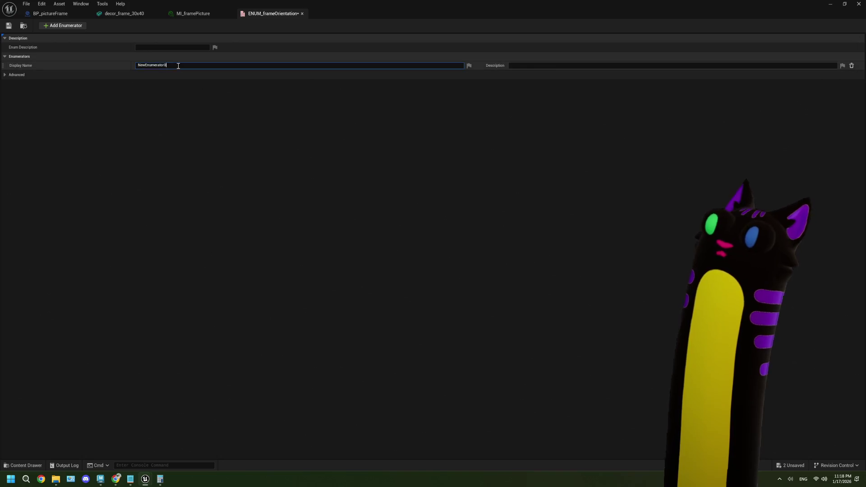
type("Horizontal")
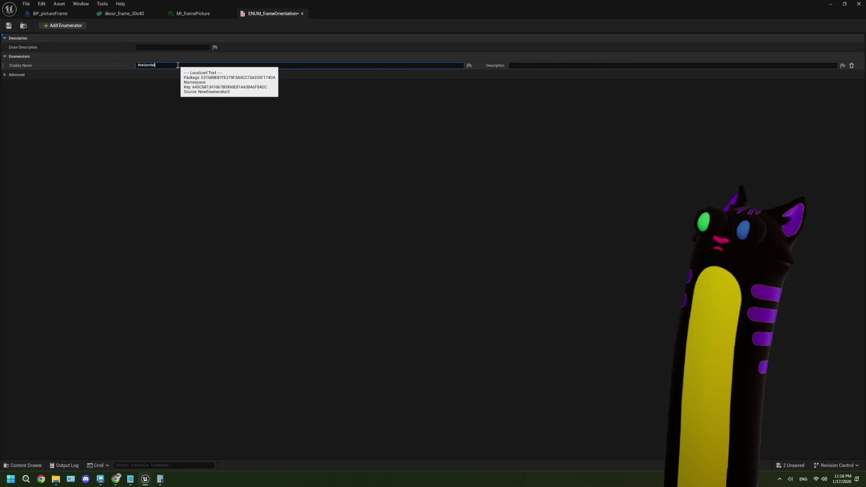
left_click(85, 26)
left_click(152, 74)
type("Vertical")
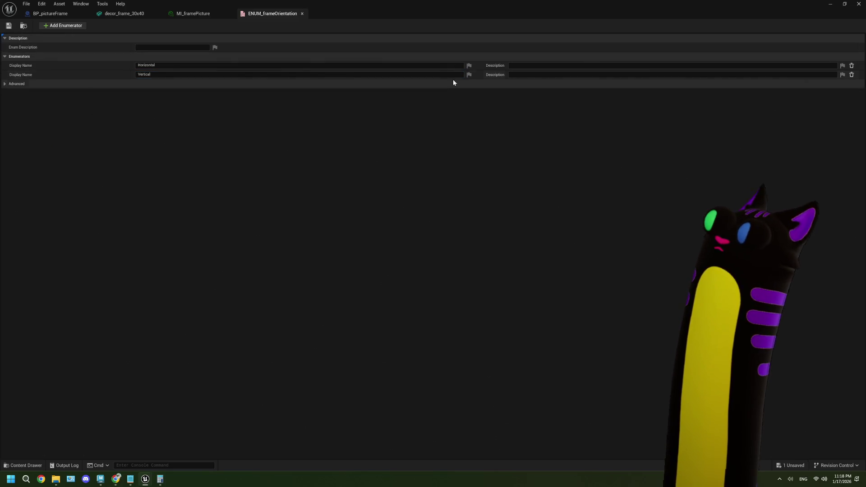
Step: Close the ENUM_frameOrientation, MI_framePicture and decor_frame_30x40 editor tabs
left_click(302, 13)
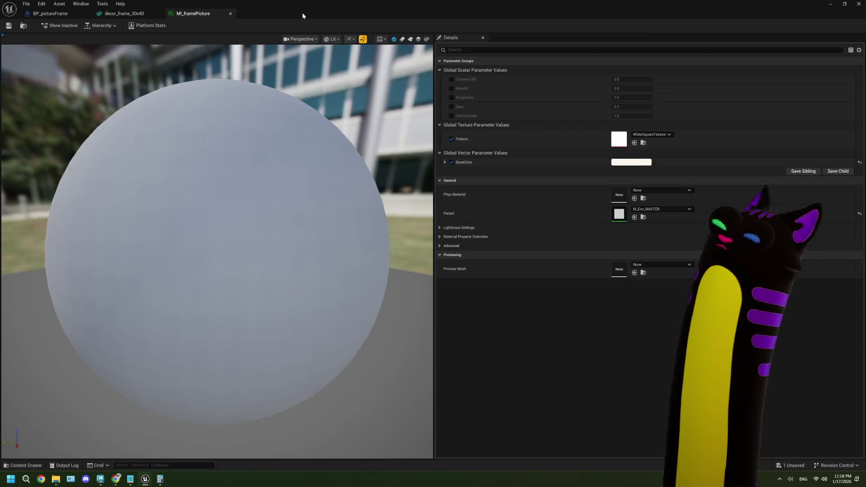
left_click(231, 14)
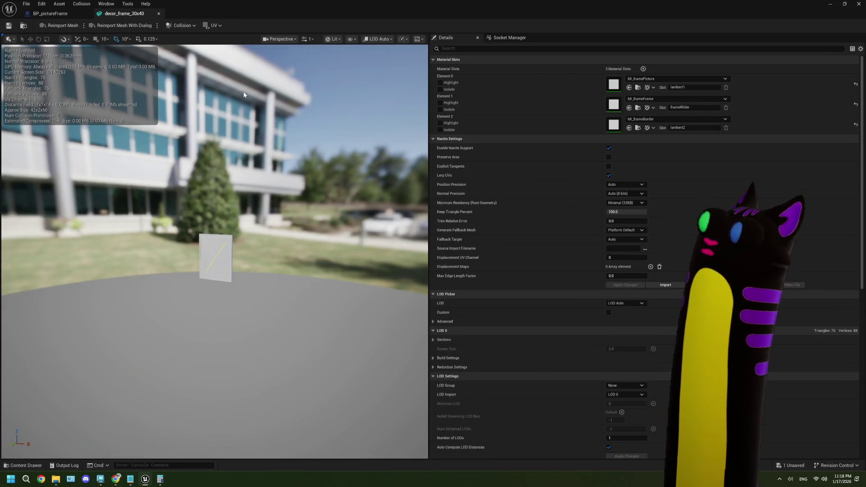
left_click(158, 14)
Step: Add a new blueprint variable named orientation
left_click(321, 221)
scroll(321, 221, "down", 1)
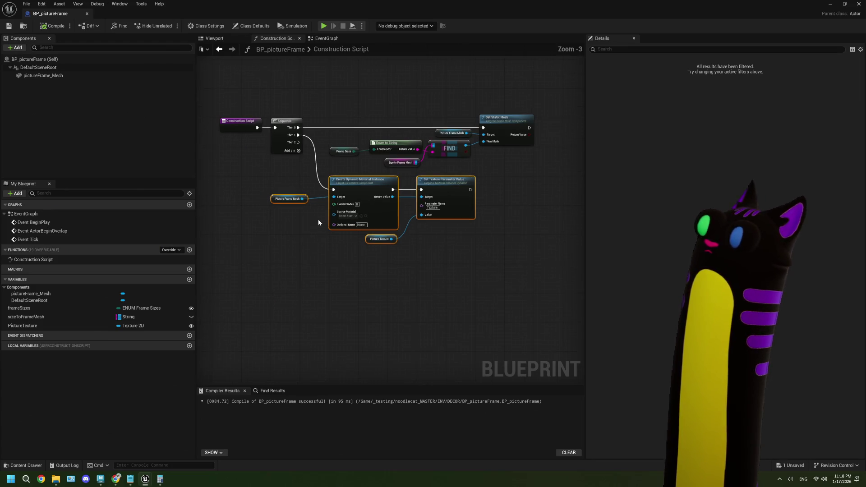
left_click(189, 279)
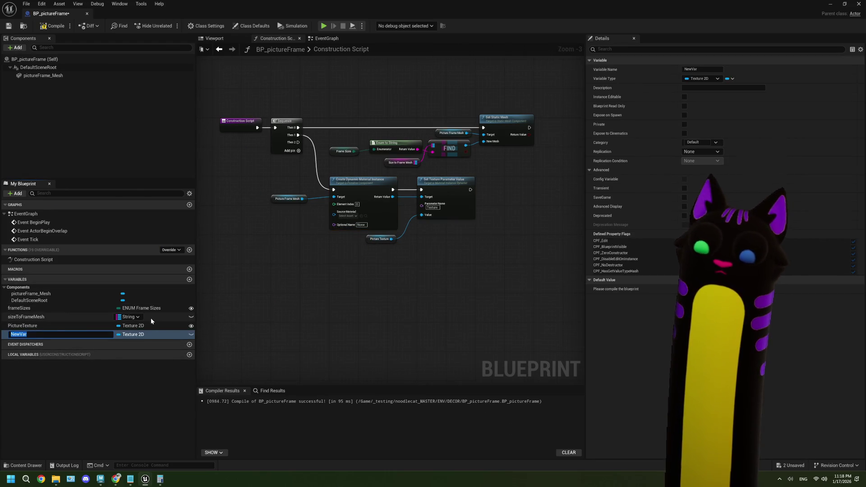
type("orit")
key("BackSpace")
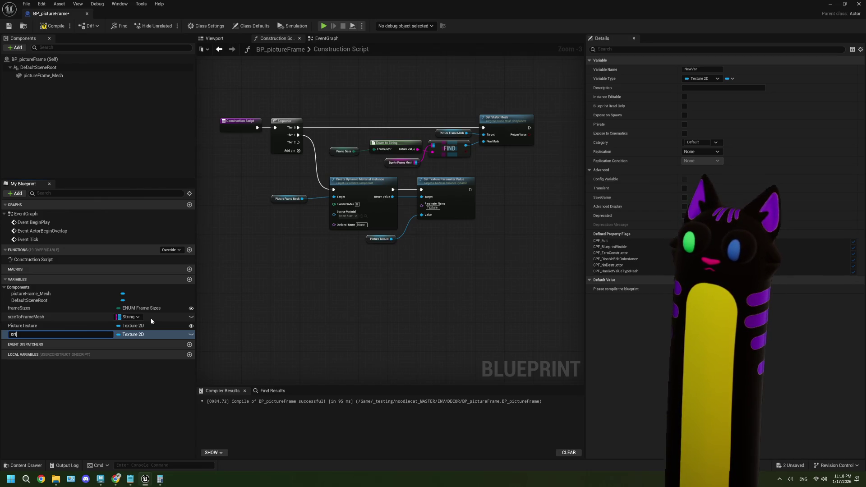
type("entatio")
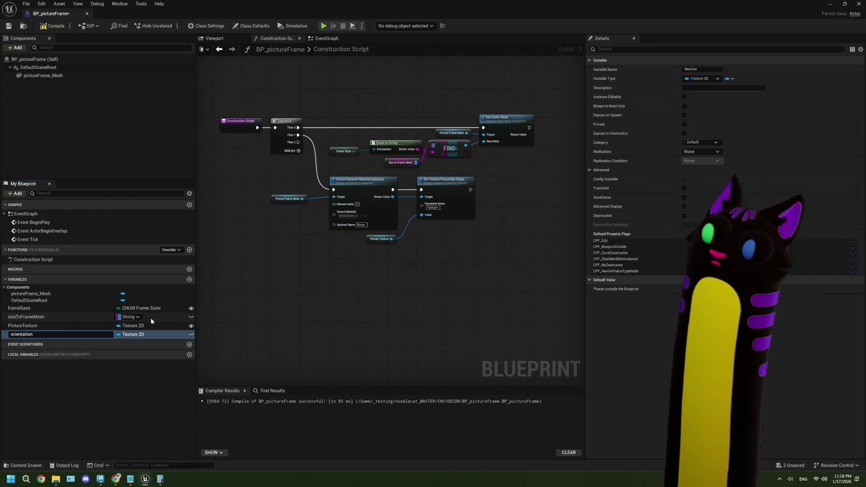
type("n")
key("Return")
Step: Set orientation's type to ENUM Frame Orientation and compile the blueprint
left_click(134, 334)
type("frameor")
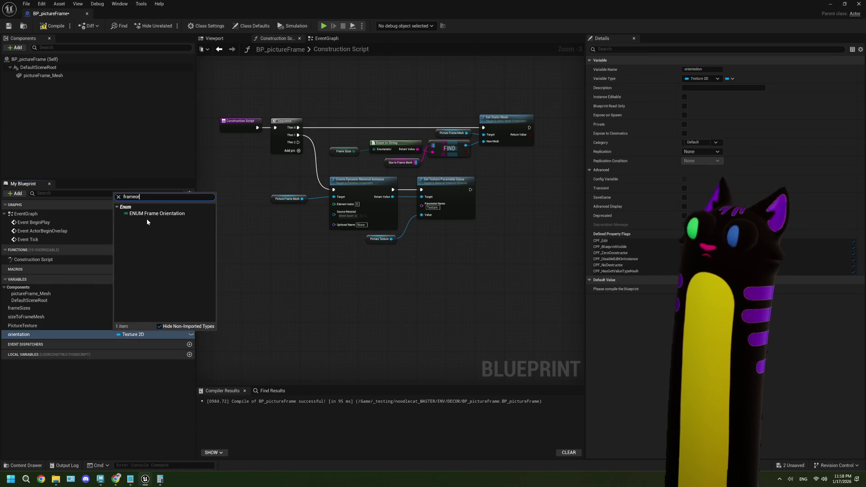
left_click(150, 216)
left_click_drag(288, 296, 271, 294)
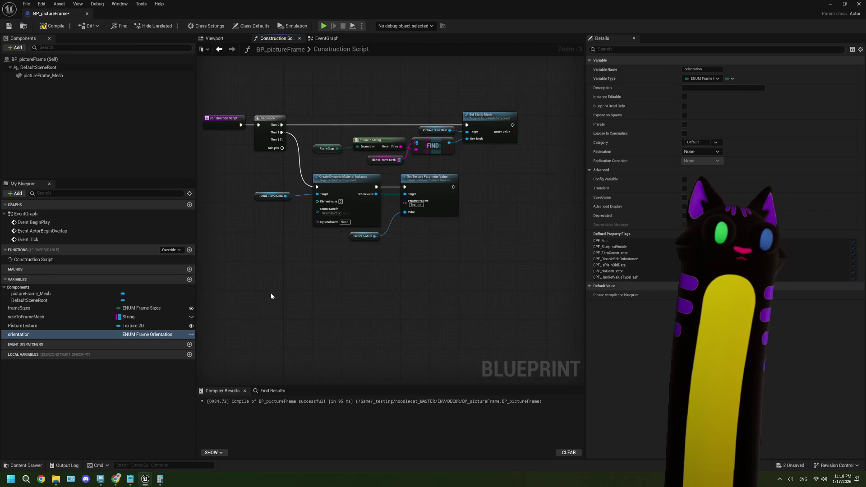
scroll(271, 296, "up", 1)
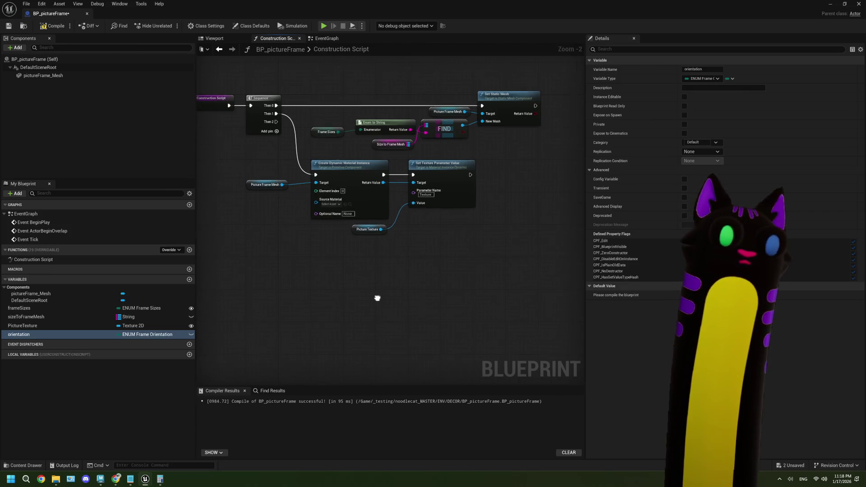
left_click(53, 26)
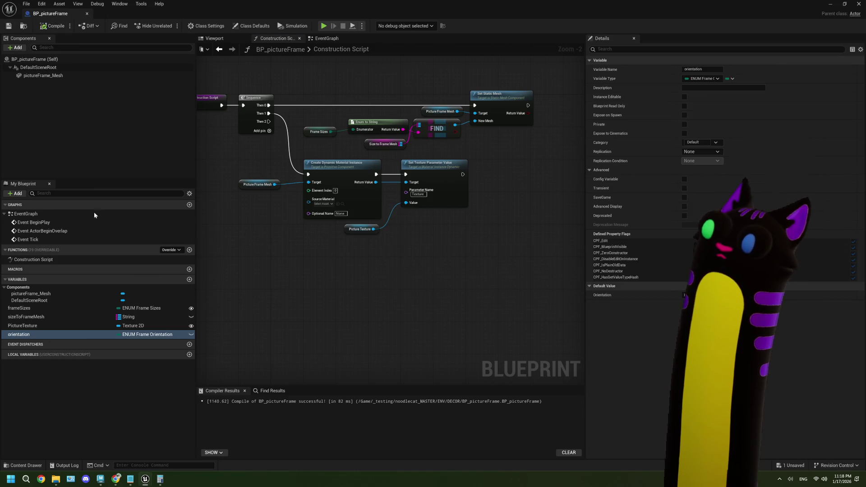
Step: Add a Get Orientation node feeding an Enum to String conversion
mouse_move(58, 339)
left_mouse_down()
mouse_move(299, 269)
mouse_move(353, 270)
left_mouse_up()
left_click(324, 276)
type("s")
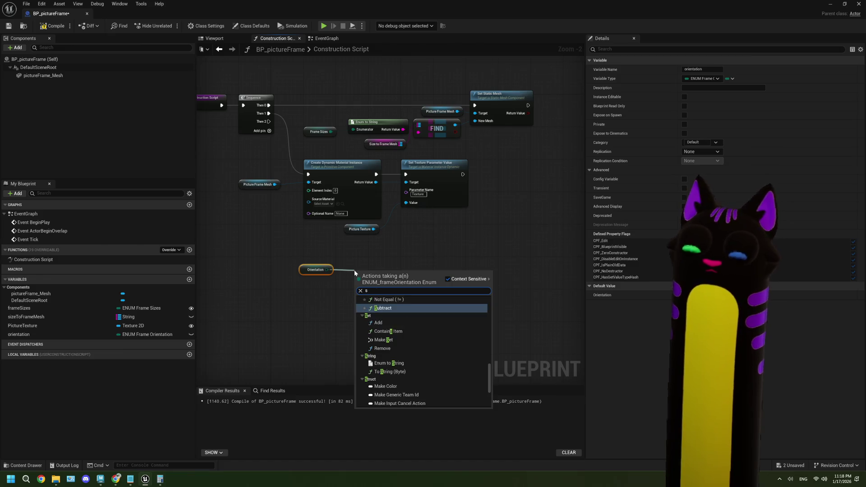
type("tring")
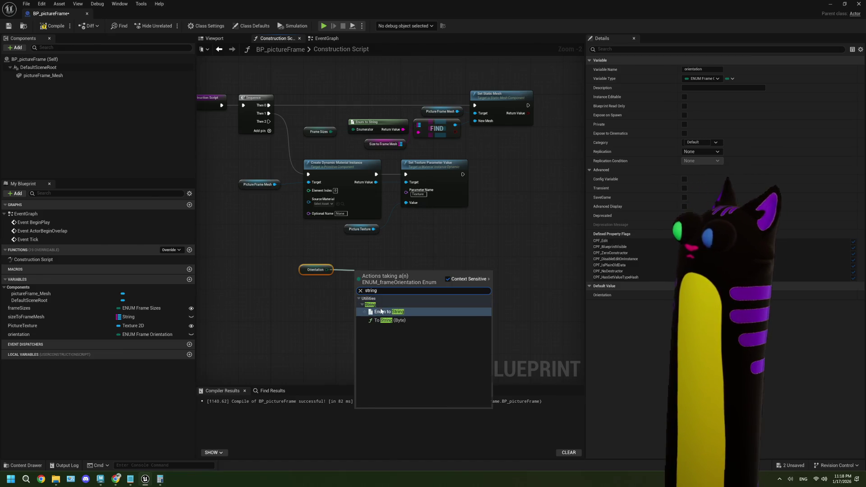
left_click(382, 311)
scroll(394, 313, "up", 2)
left_click_drag(374, 260, 362, 247)
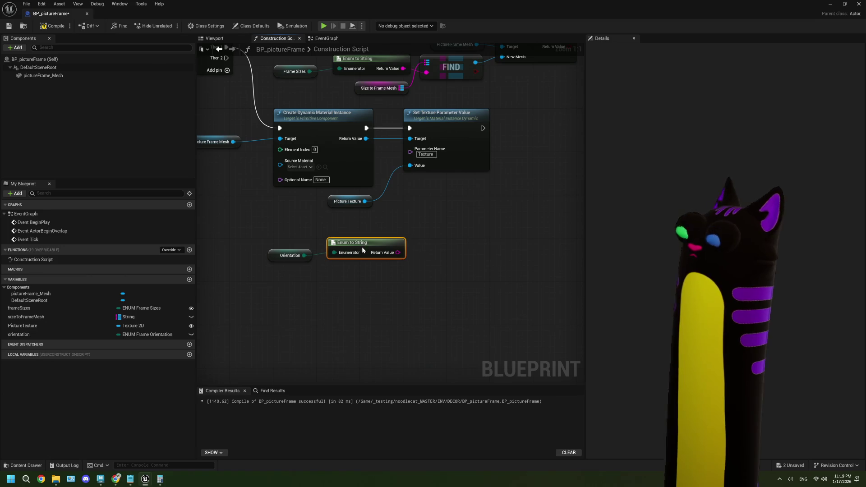
mouse_move(404, 310)
left_mouse_down()
mouse_move(284, 257)
mouse_move(234, 258)
left_mouse_up()
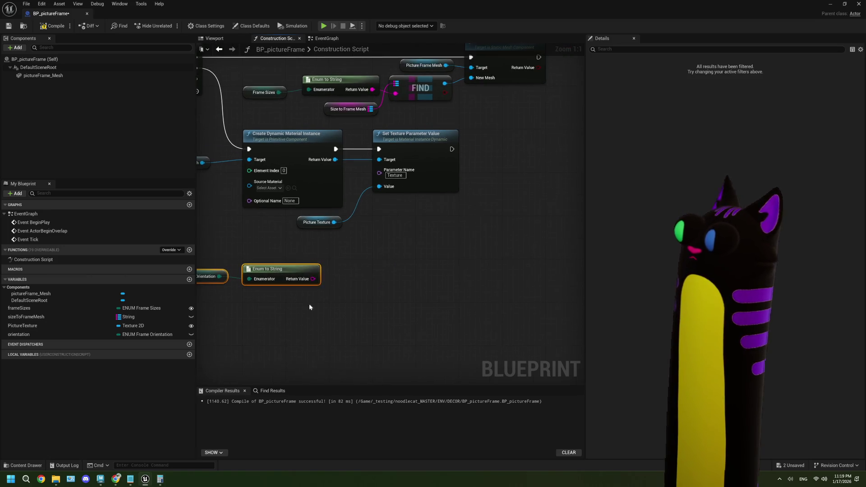
Step: Place a Branch node, removing an unwanted Equal node
left_click_drag(312, 280, 372, 280)
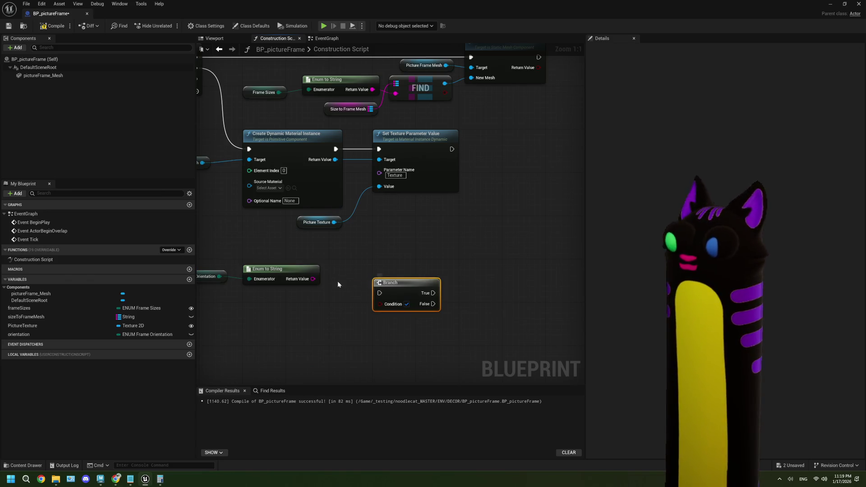
left_click_drag(314, 279, 323, 303)
type("equa")
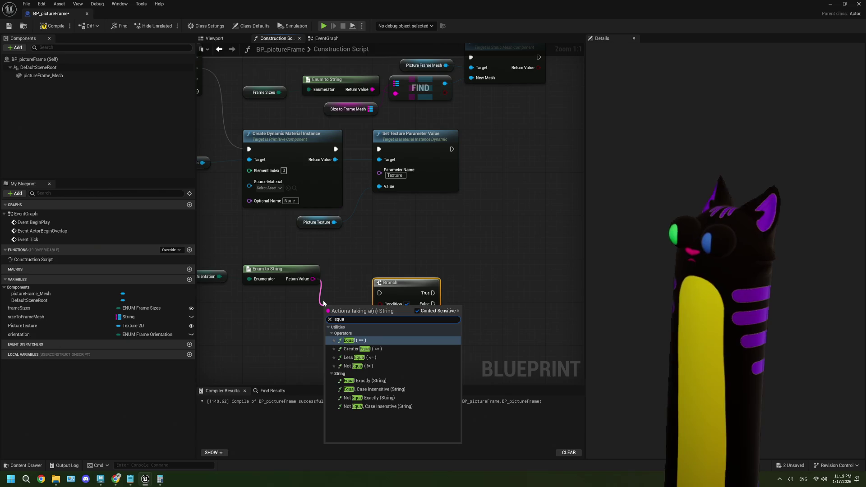
key("Return")
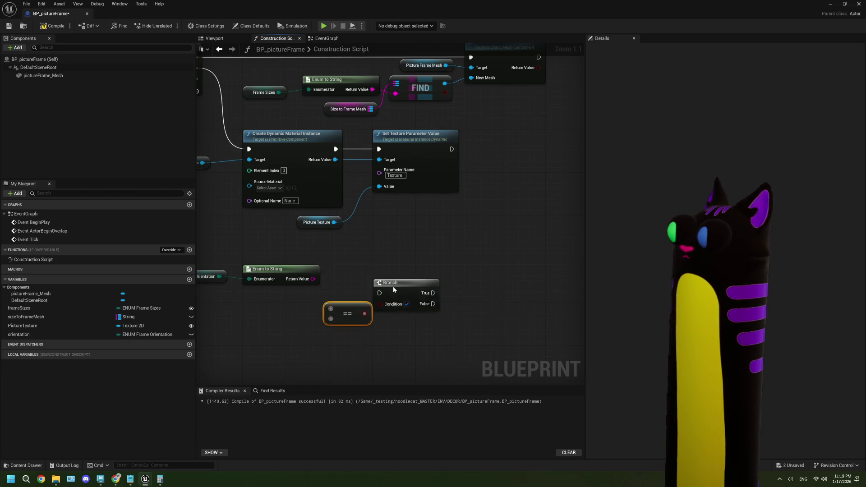
left_click_drag(393, 289, 453, 276)
left_click(347, 316)
key("Delete")
Step: Compare the string with an Equal Exactly (===) node against 'Horizontal'
left_click_drag(313, 279, 326, 311)
type("equ")
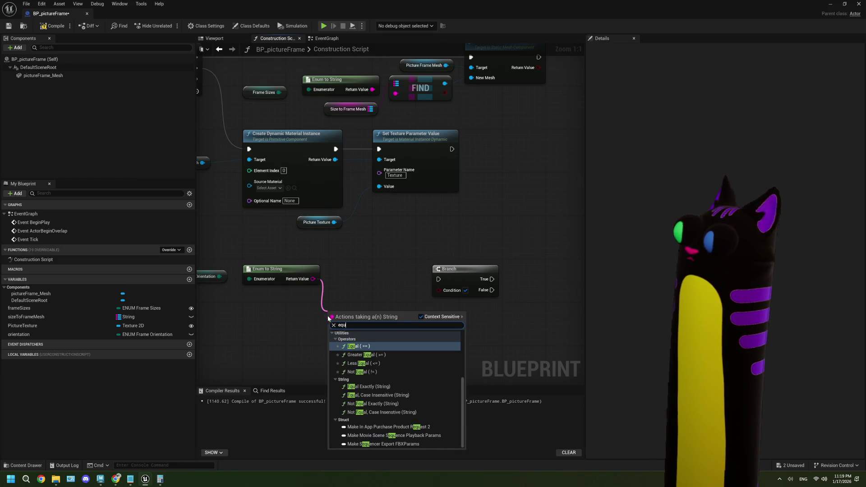
left_click(370, 387)
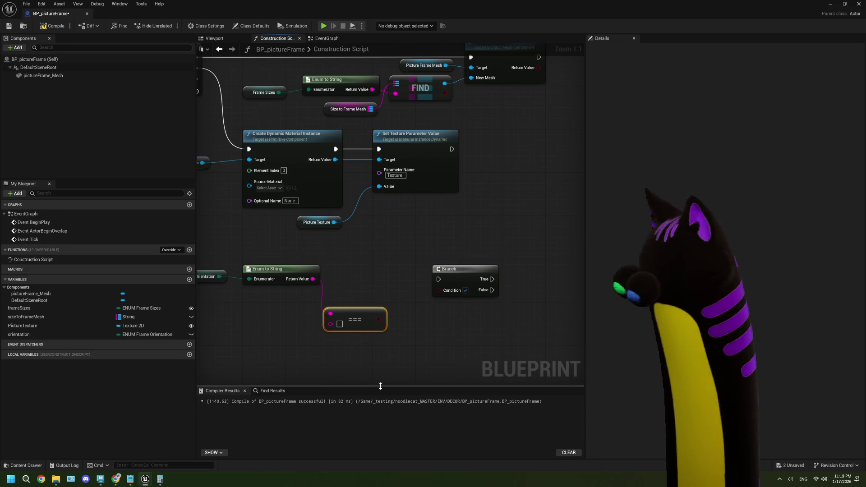
left_click_drag(357, 318, 361, 303)
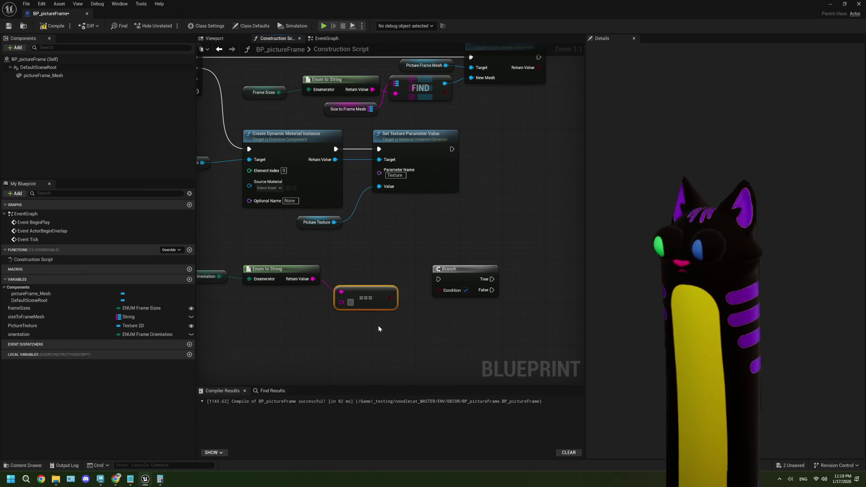
type("Horizontal")
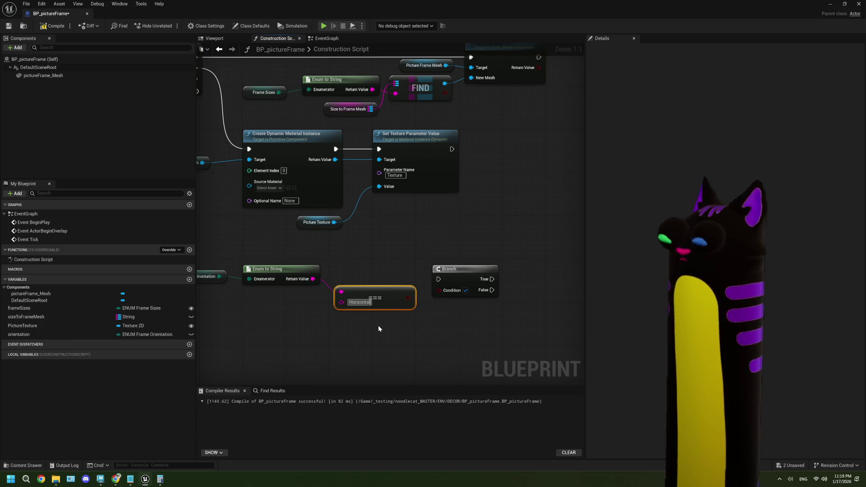
left_click(378, 326)
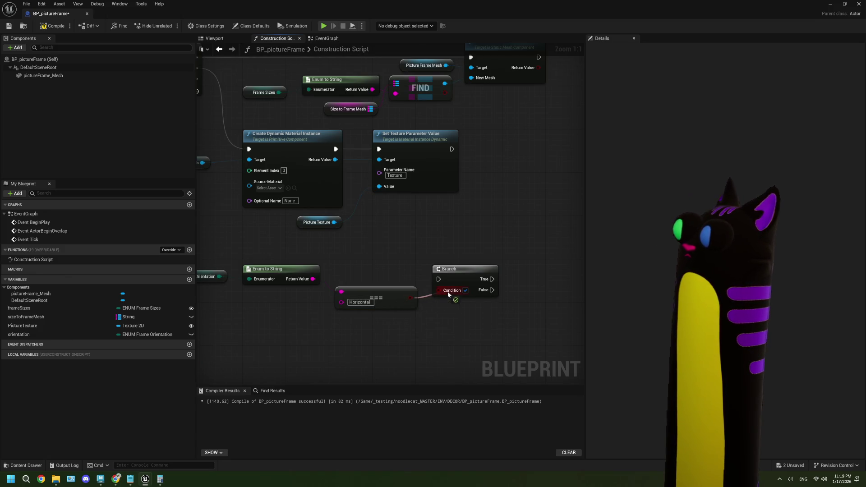
Step: Wire the Sequence's Then 2 output into the Branch
scroll(393, 271, "down", 3)
mouse_move(263, 143)
left_mouse_down()
mouse_move(440, 280)
mouse_move(427, 278)
left_mouse_up()
scroll(437, 313, "up", 3)
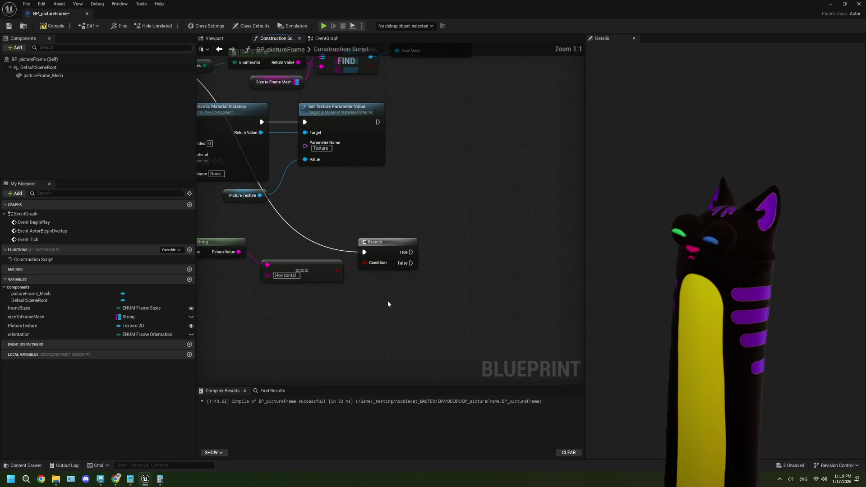
Step: Add a pictureFrame_Mesh reference and a Set Relative Rotation node targeting it
scroll(388, 300, "down", 1)
scroll(355, 258, "up", 1)
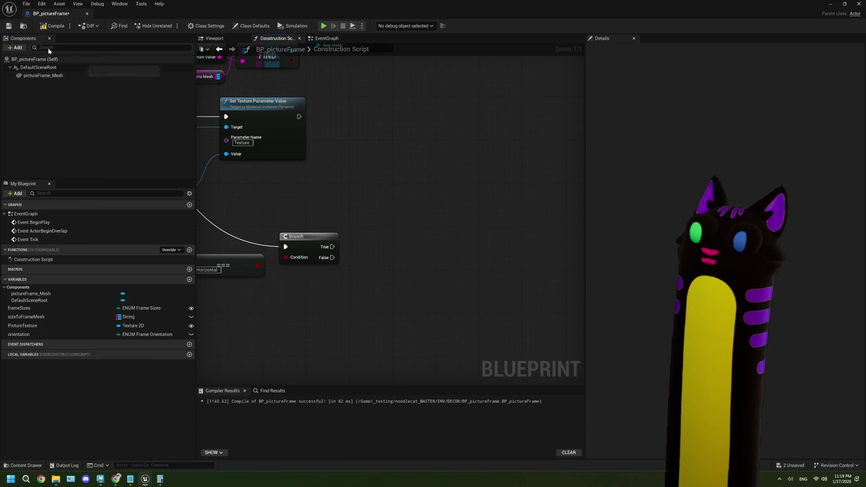
left_click_drag(55, 74, 293, 209)
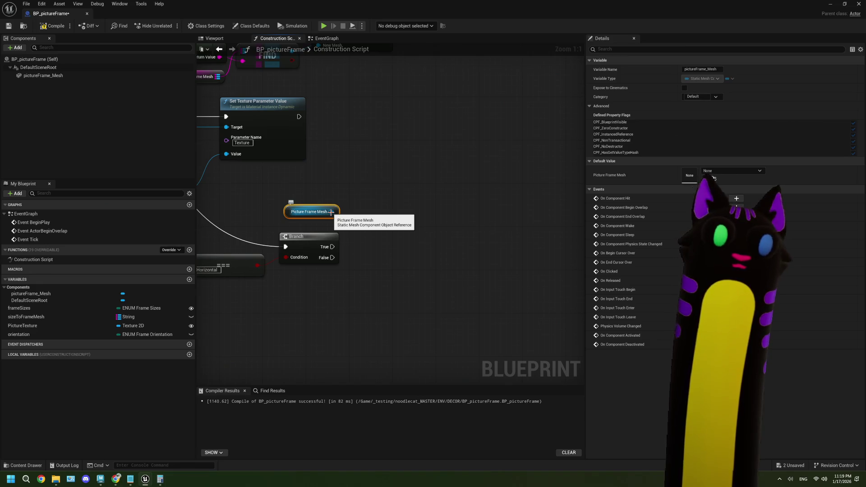
left_click_drag(332, 212, 385, 229)
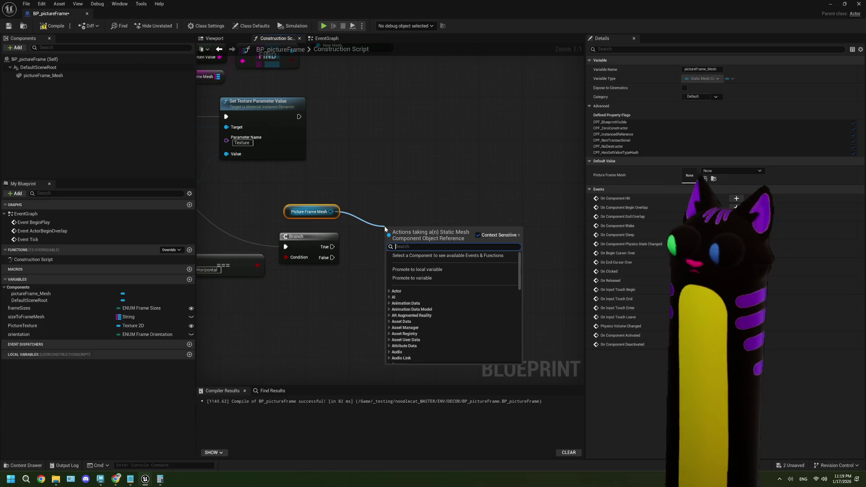
type("rota")
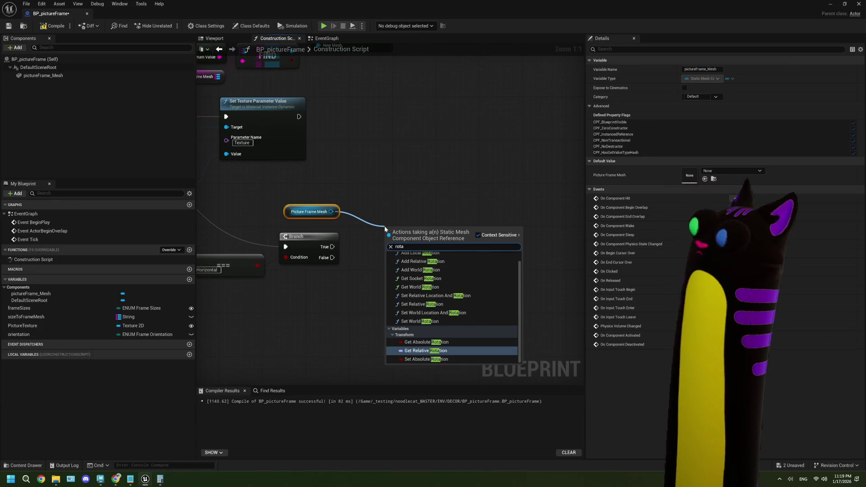
scroll(464, 315, "up", 1)
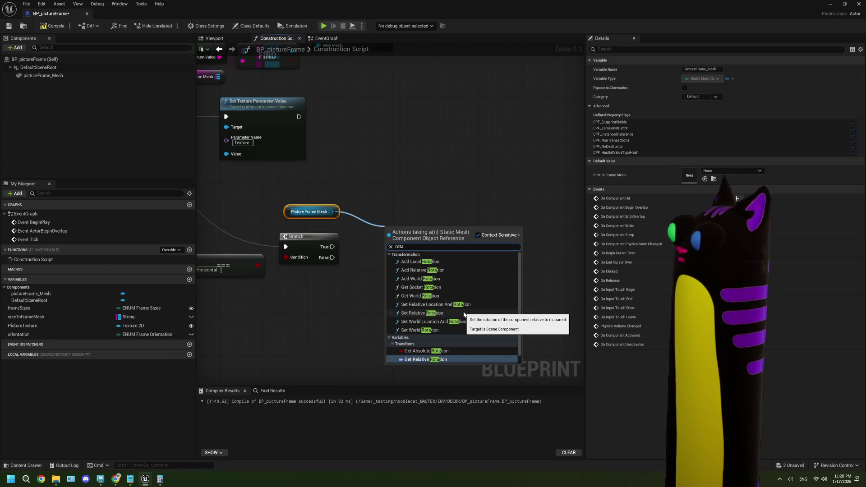
left_click(465, 314)
Step: Connect the Branch's True output to Set Relative Rotation and restore the editor window
left_click_drag(333, 247, 393, 244)
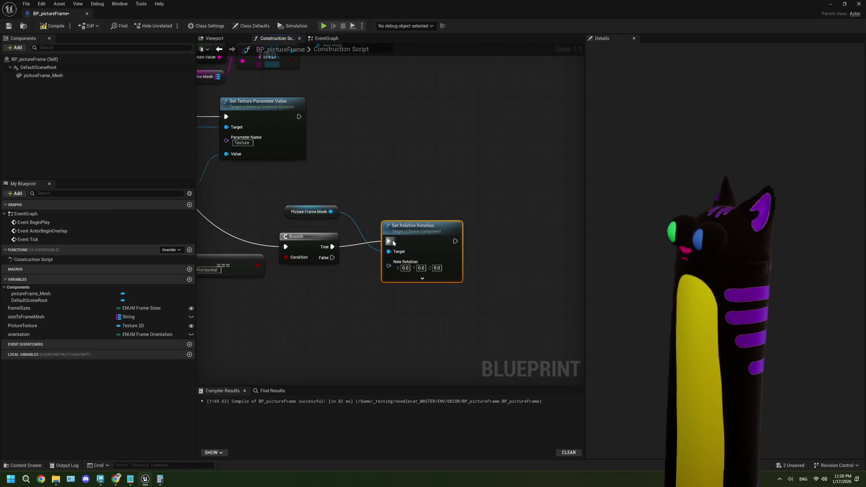
key("q")
double_click(524, 14)
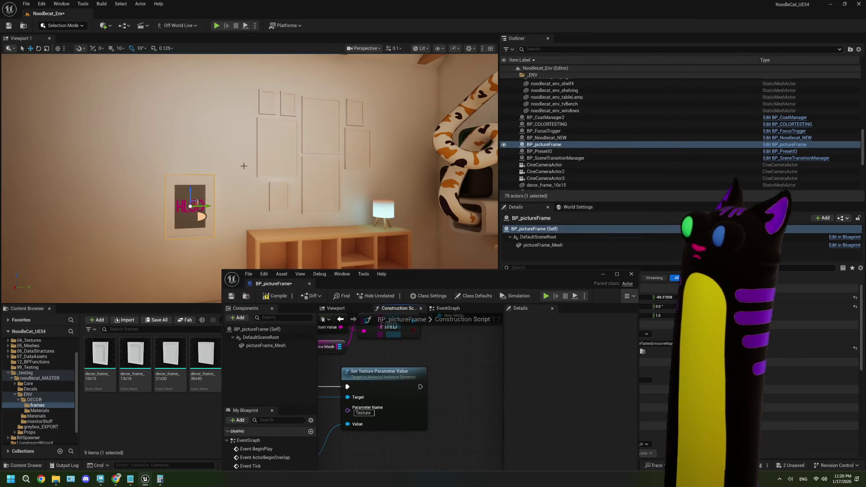
Step: Maximize the editor and inspect pictureFrame_Mesh in the Viewport preview, framed with the rotate tool
double_click(472, 278)
left_click(80, 75)
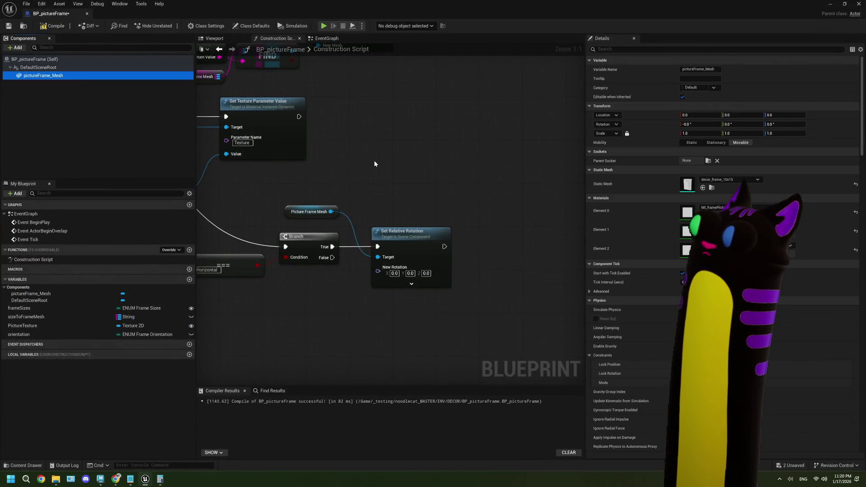
left_click(222, 37)
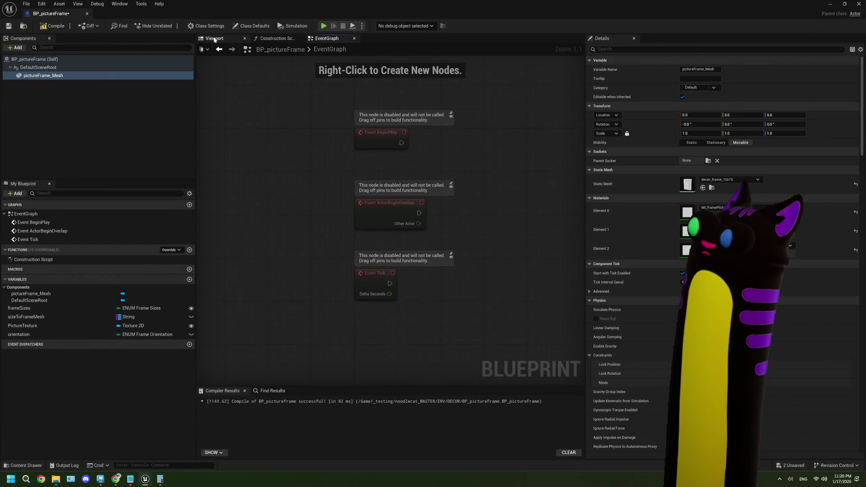
key("f")
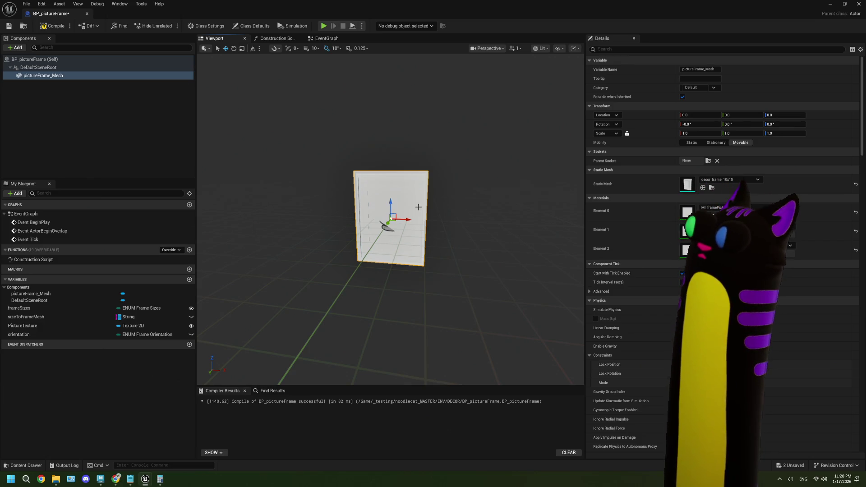
key("e")
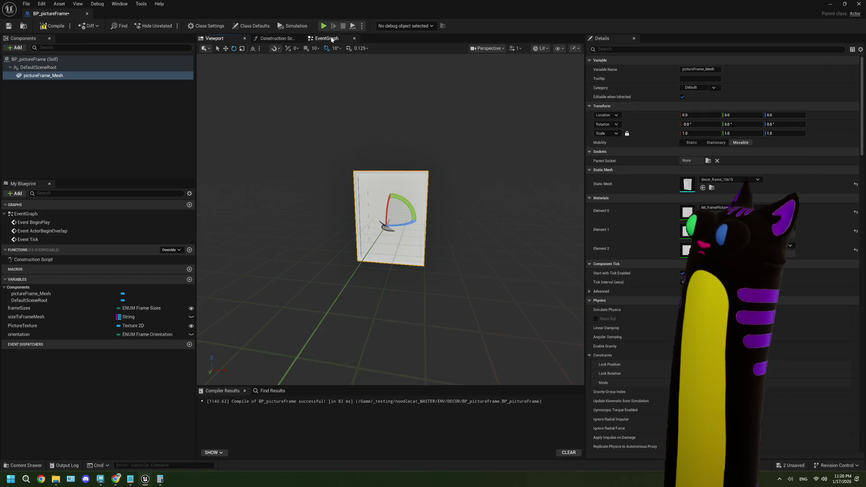
left_click(326, 38)
Step: Set the True-path Set Relative Rotation's Y value to 90
left_click(273, 38)
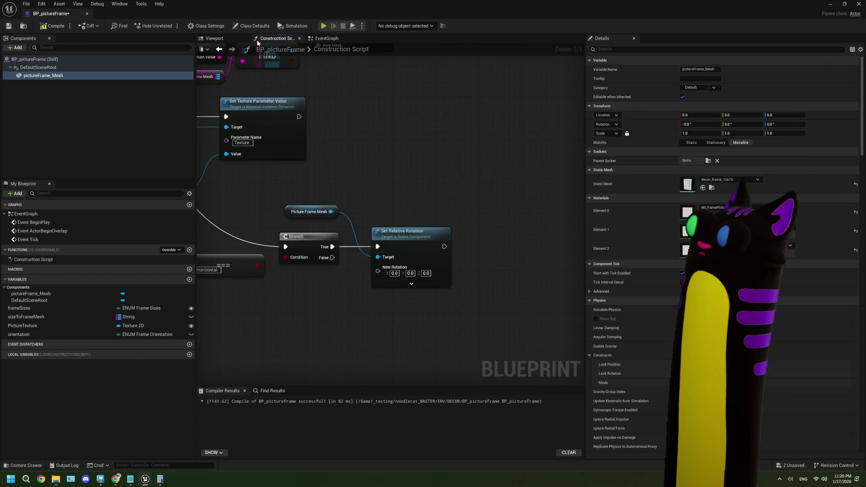
left_click(410, 274)
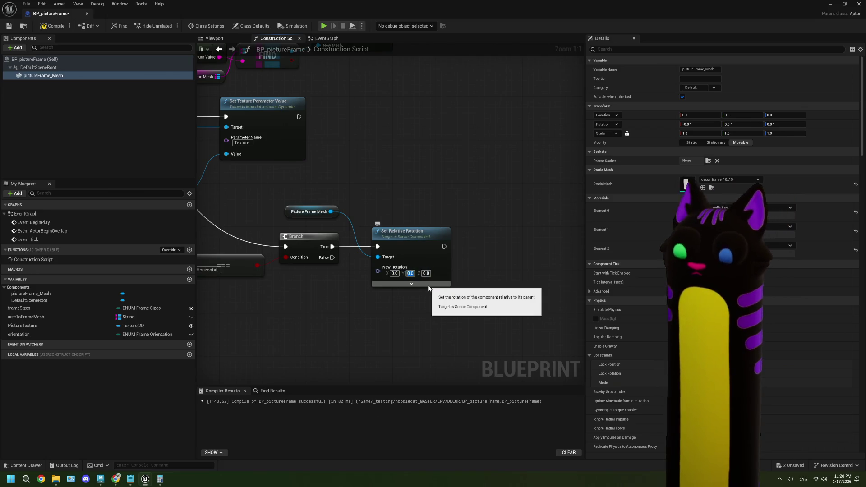
type("90")
mouse_move(439, 307)
left_mouse_down()
mouse_move(472, 293)
mouse_move(421, 289)
left_mouse_up()
Step: Duplicate the rotation node with Y 0 and wire the Branch's False output to it
left_click(439, 223)
key("ctrl+d")
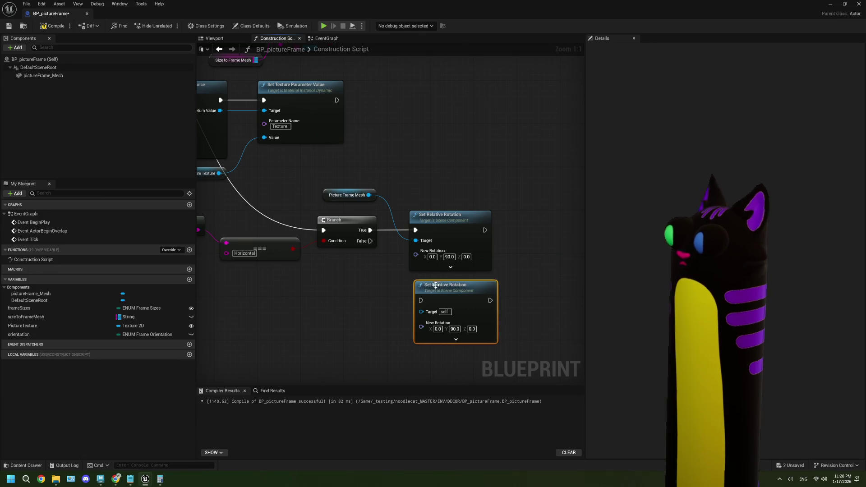
type("0")
key("Return")
left_click(493, 301)
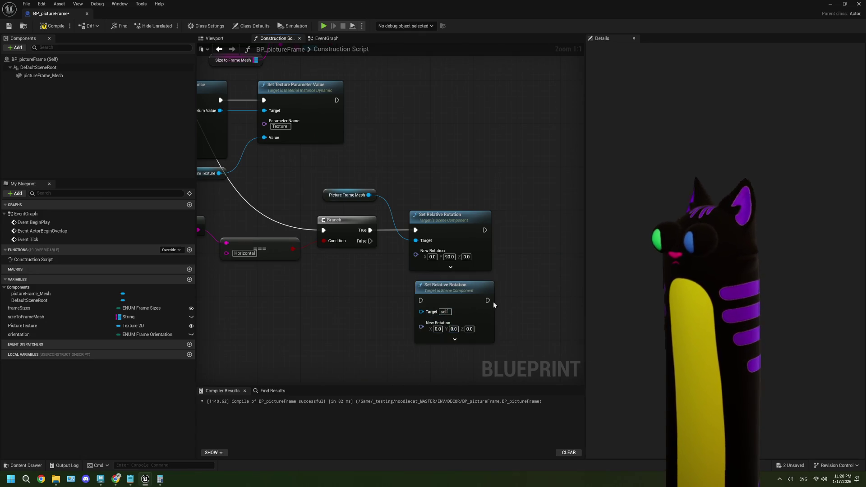
mouse_move(371, 241)
left_mouse_down()
mouse_move(413, 307)
mouse_move(417, 291)
mouse_move(450, 292)
left_mouse_up()
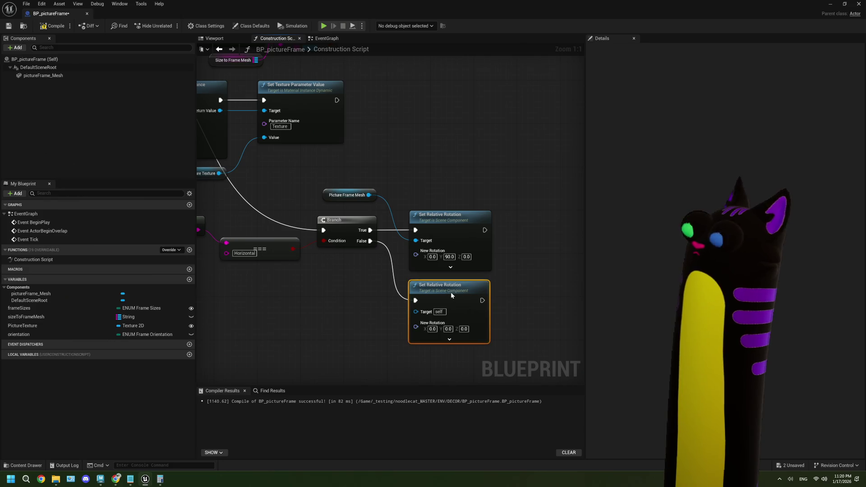
scroll(399, 286, "down", 1)
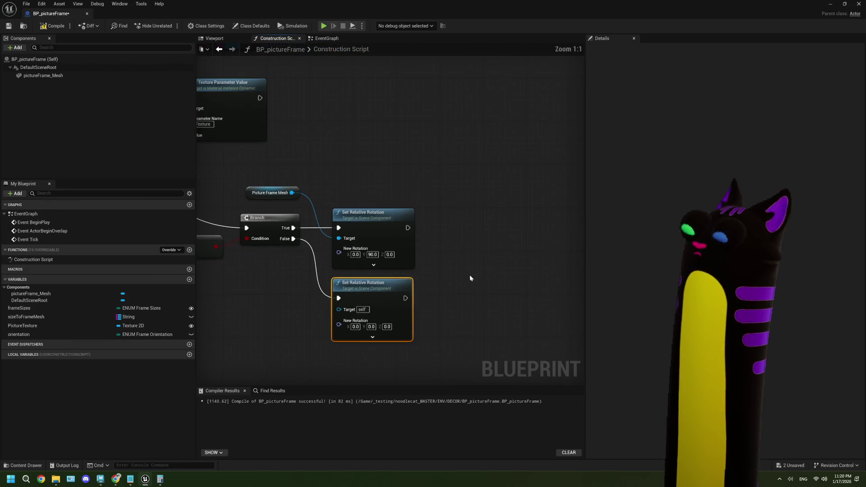
scroll(413, 263, "up", 1)
scroll(413, 272, "down", 1)
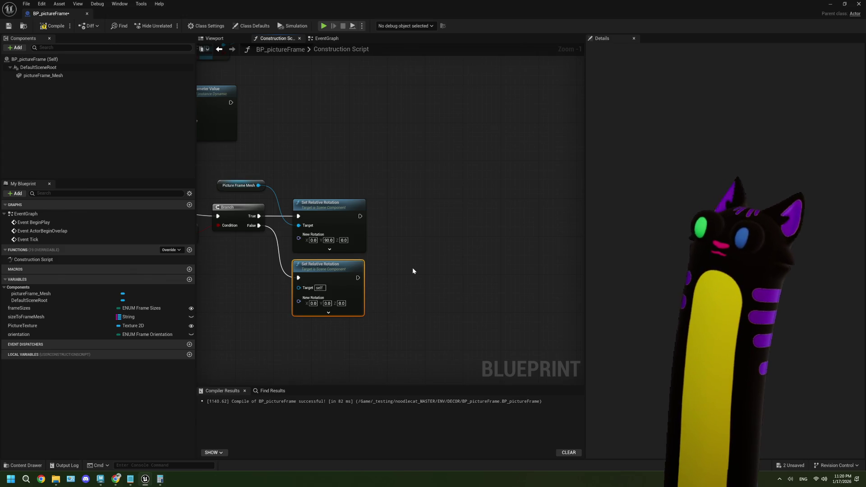
Step: Connect Picture Frame Mesh to the second rotation node's Target and recompile without errors
left_click(39, 28)
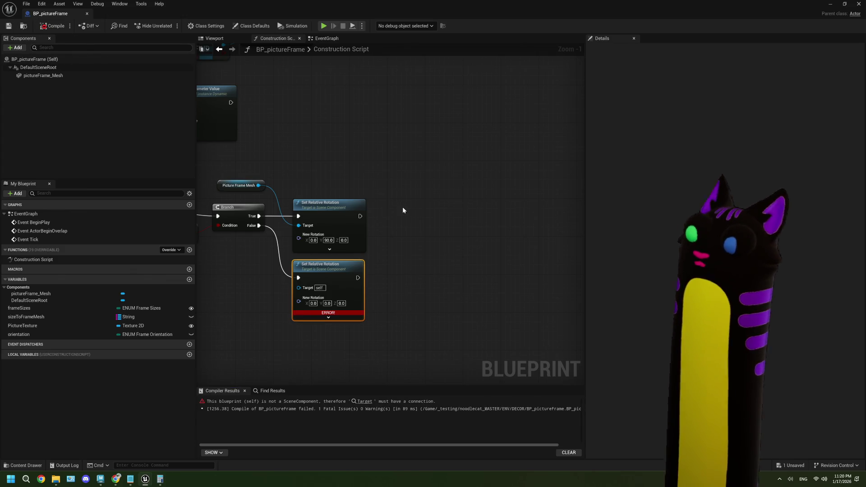
left_click_drag(258, 185, 298, 287)
left_click(54, 25)
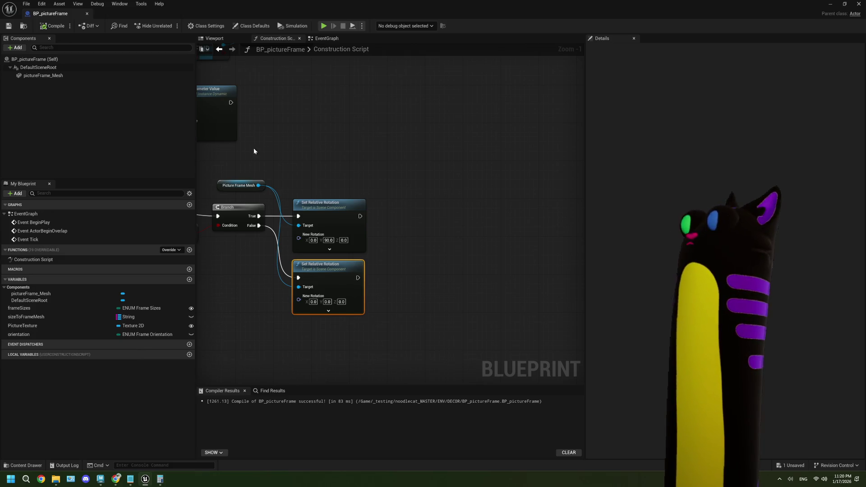
Step: Nudge the Picture Frame Mesh node into place and save BP_pictureFrame
scroll(296, 188, "up", 2)
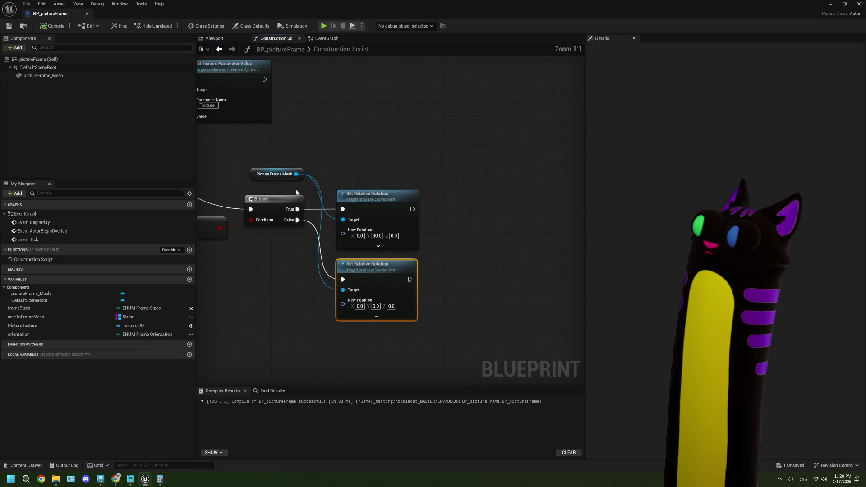
left_click_drag(276, 174, 276, 180)
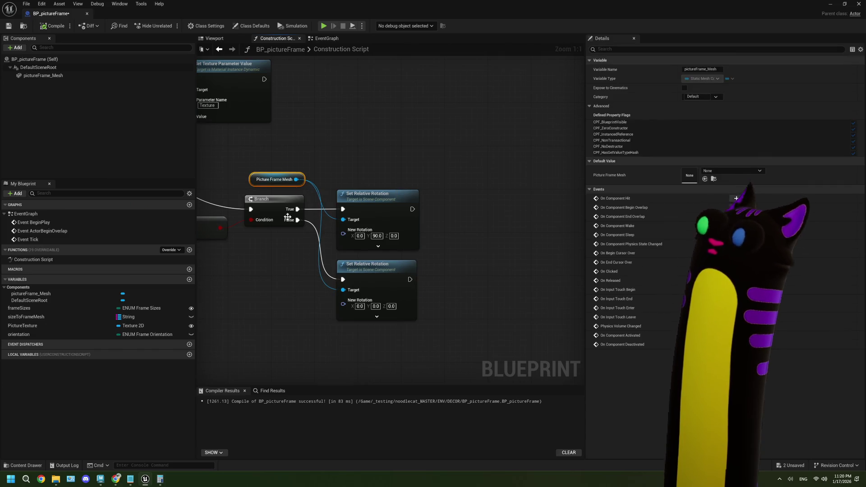
scroll(287, 218, "down", 3)
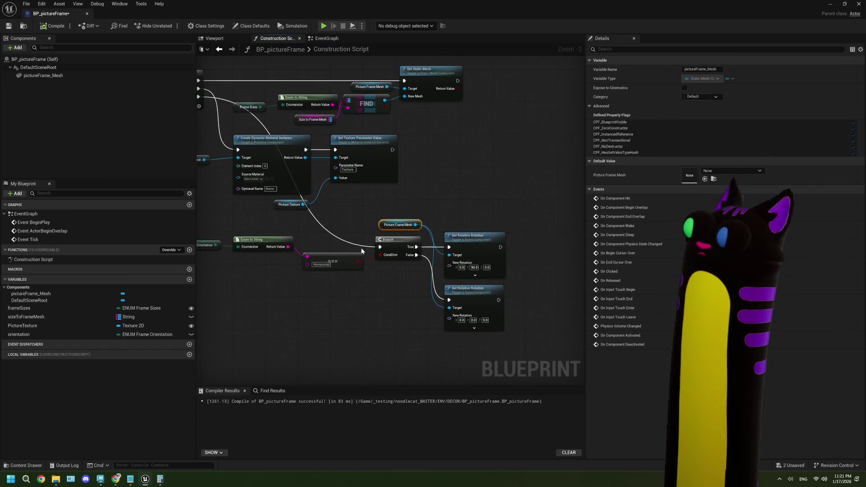
left_click_drag(361, 248, 353, 272)
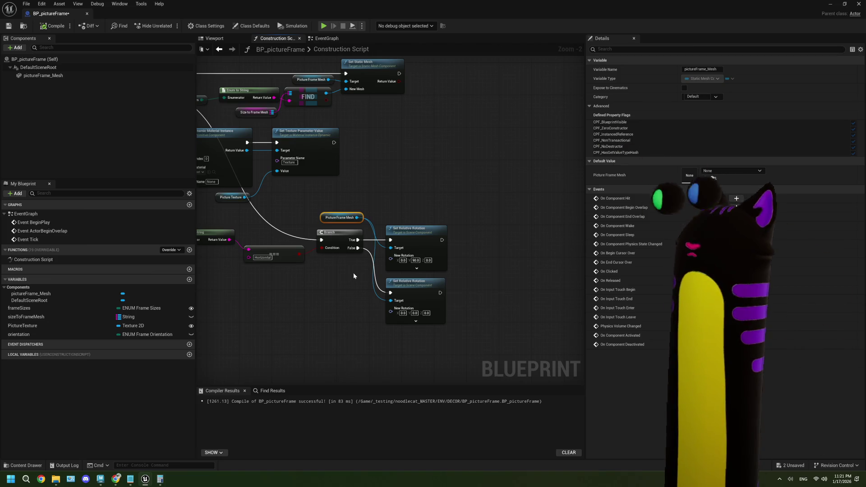
scroll(353, 272, "up", 2)
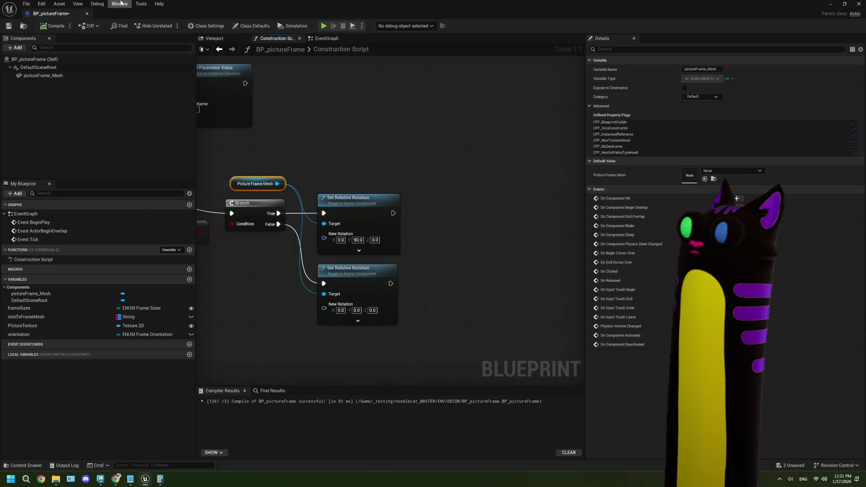
key("ctrl+s")
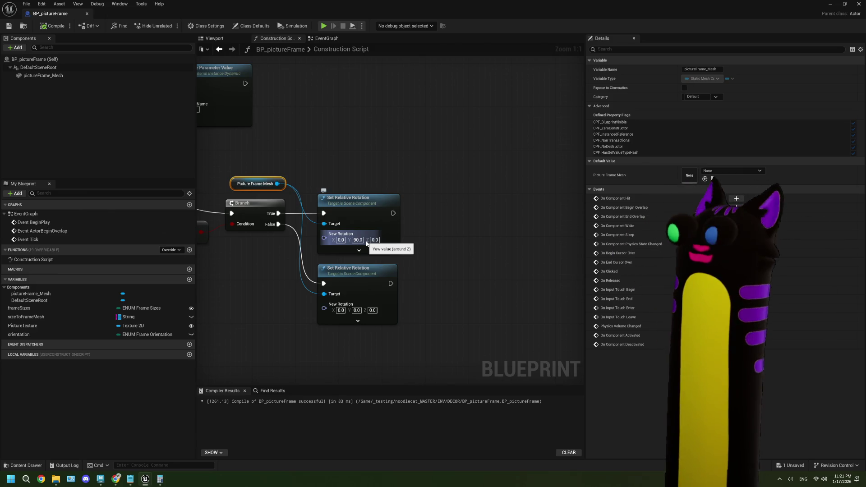
left_click_drag(423, 250, 485, 232)
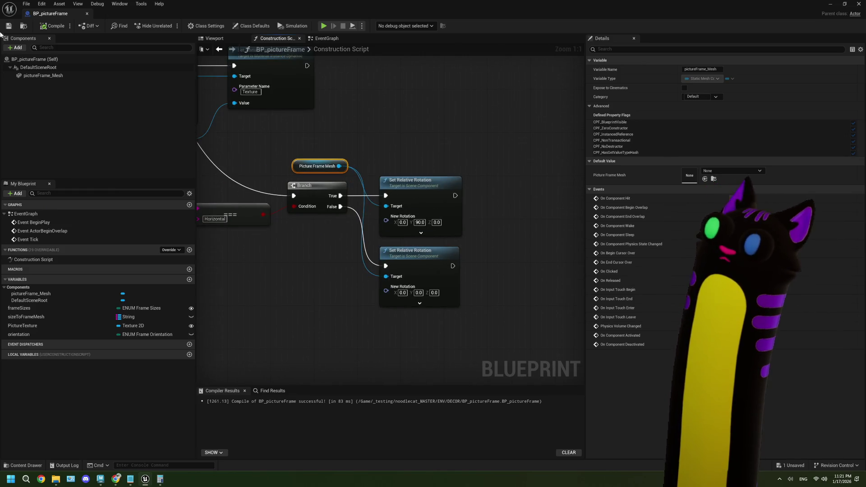
Step: Look at the ENUM_frameOrientation enum, then go back to the BP_pictureFrame blueprint
left_click(860, 3)
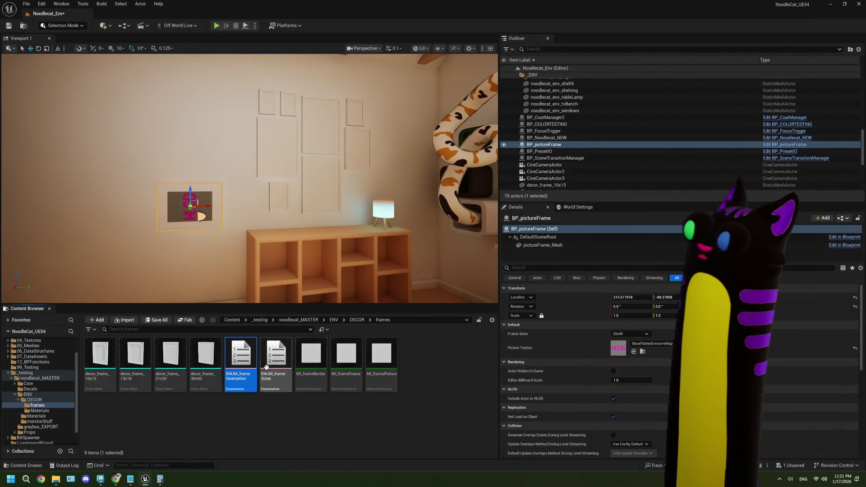
double_click(238, 361)
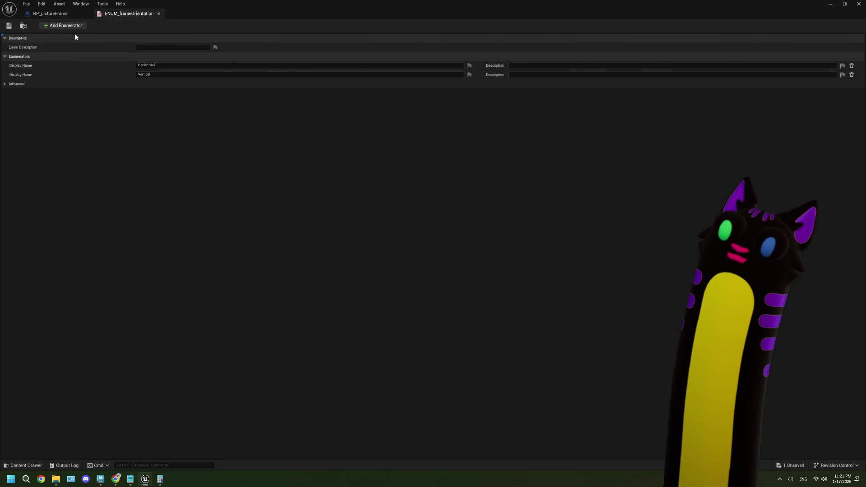
left_click(50, 14)
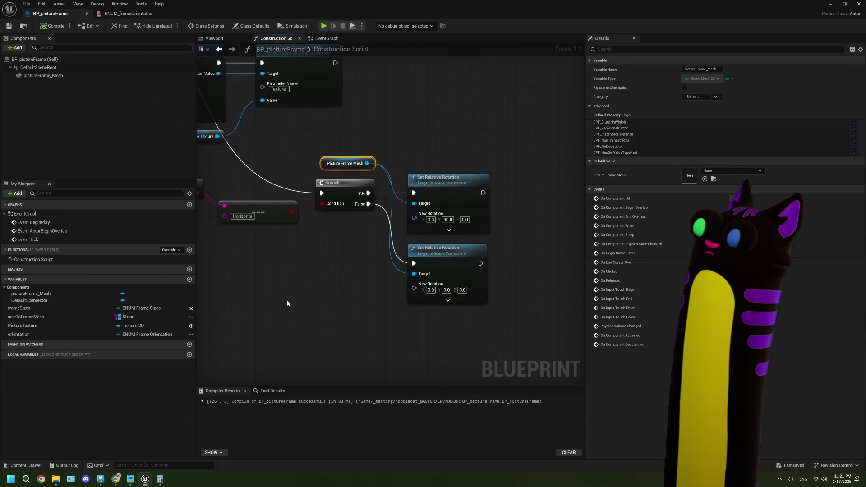
Step: Make the orientation variable instance-editable, then compile and save BP_pictureFrame
left_click(191, 334)
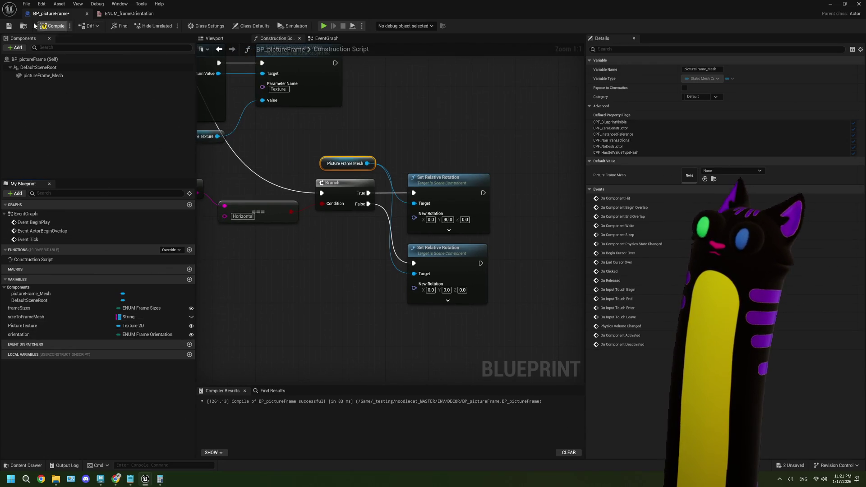
left_click(14, 25)
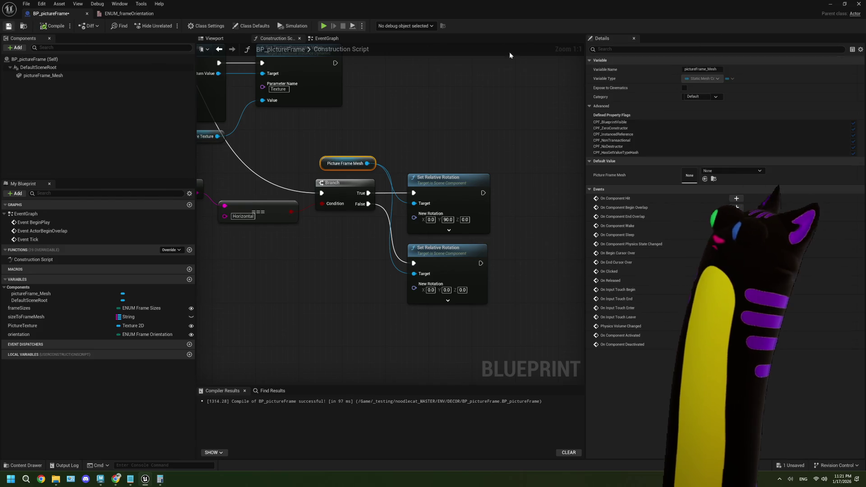
left_click(830, 3)
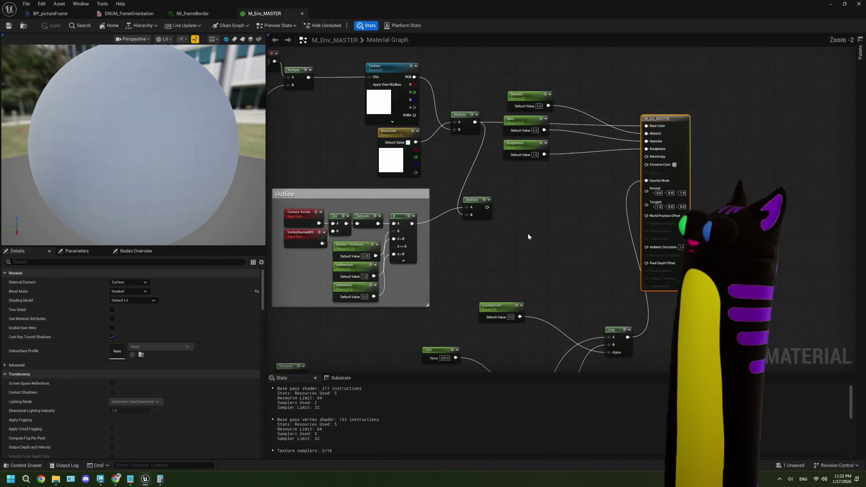
Step: Move the Metallic, Spec and Roughness parameters aside and shift TexCoord[0] up and left
scroll(516, 212, "up", 1)
mouse_move(568, 112)
left_mouse_down()
mouse_move(534, 218)
mouse_move(541, 261)
mouse_move(542, 251)
left_mouse_up()
left_click_drag(509, 203, 540, 237)
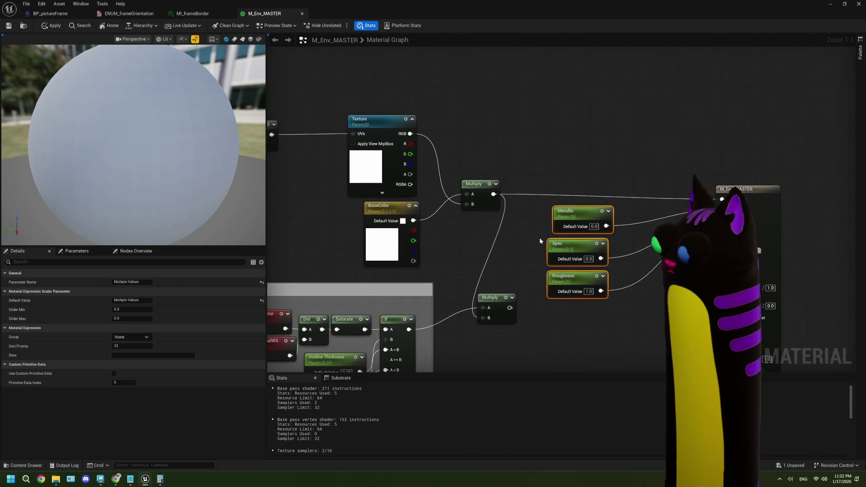
left_click_drag(517, 194, 629, 201)
left_click_drag(425, 204, 518, 212)
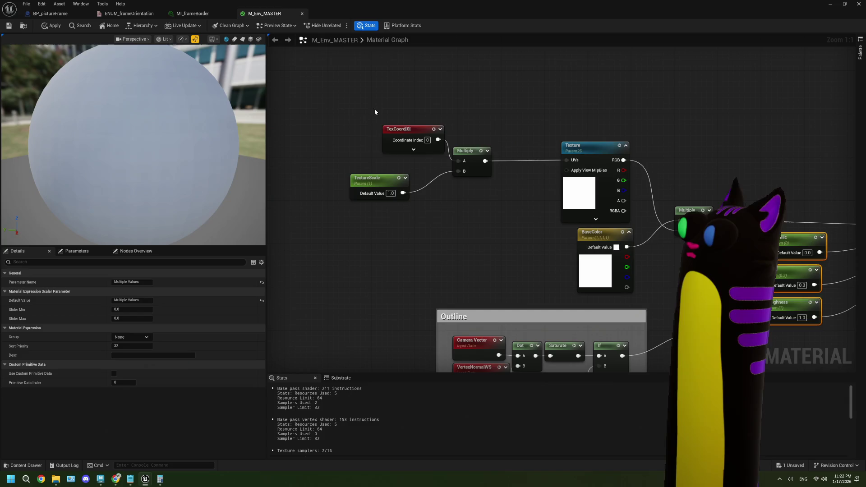
left_click_drag(375, 109, 481, 227)
left_click(476, 180)
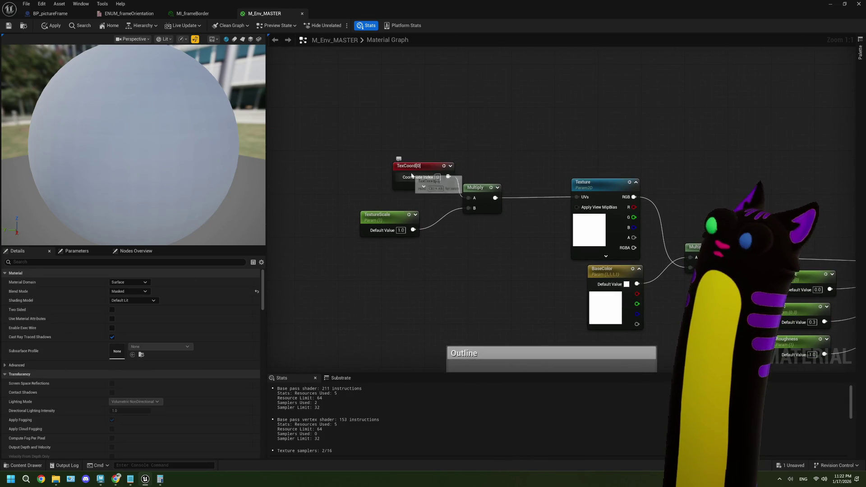
left_click_drag(406, 172, 360, 141)
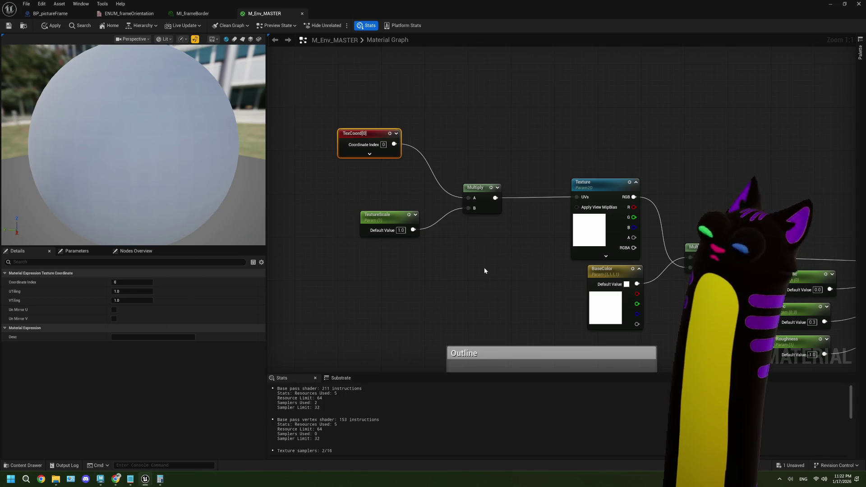
Step: Search 'rota' from TexCoord[0], add a RotateVector node, then delete it
left_click_drag(394, 145, 488, 108)
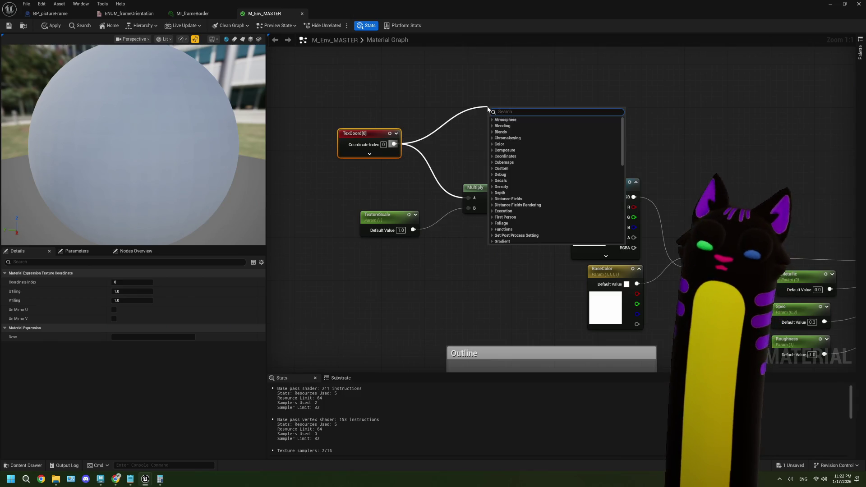
type("rota")
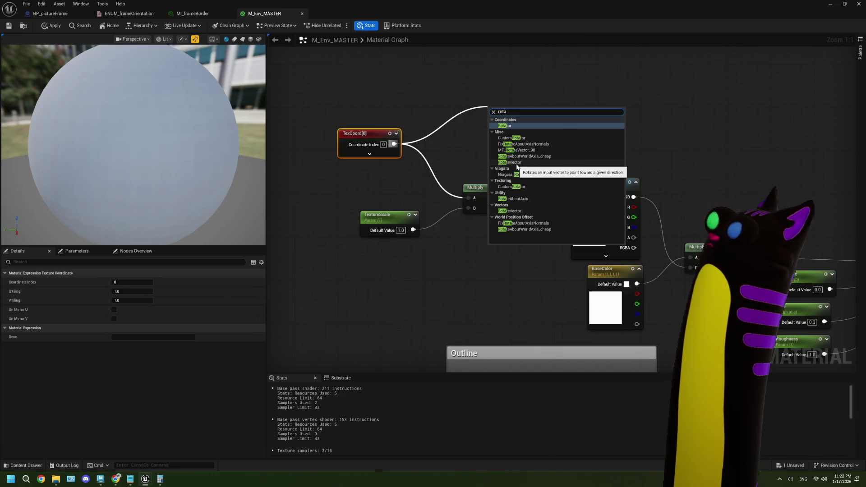
left_click(517, 163)
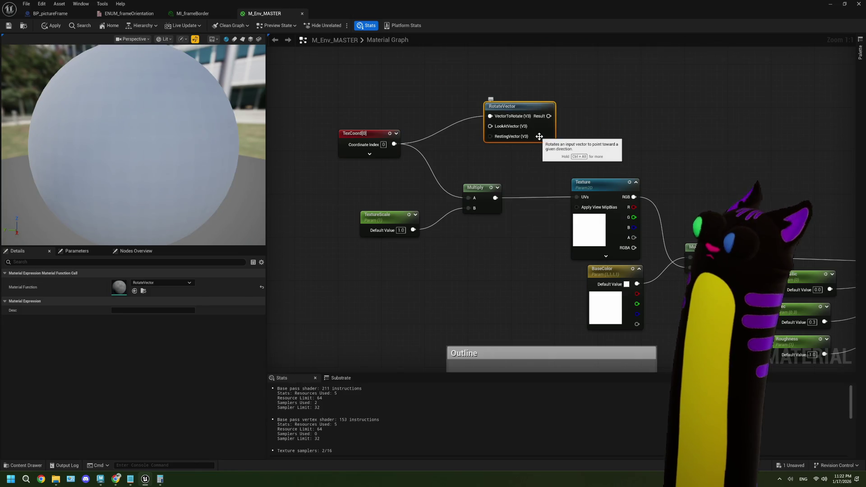
key("Delete")
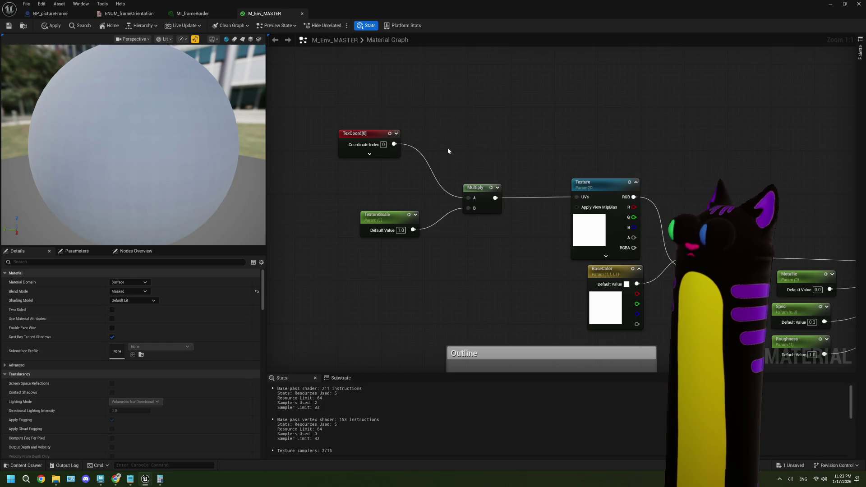
left_click_drag(448, 150, 437, 164)
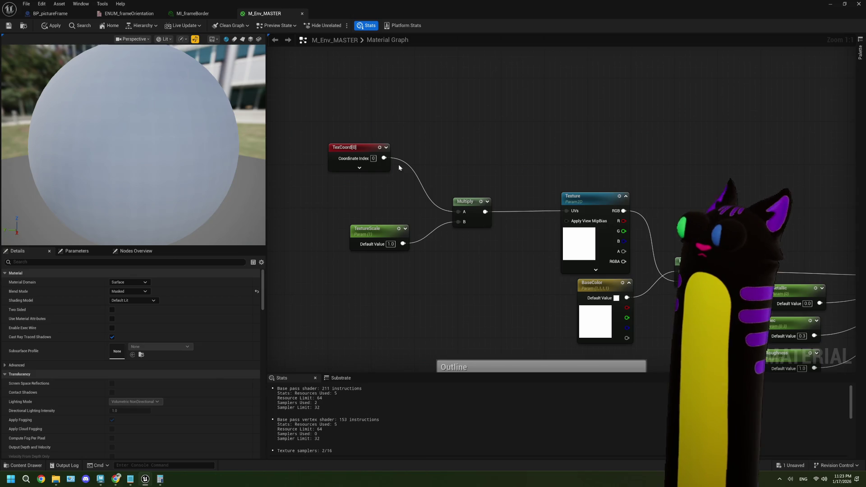
left_click_drag(384, 158, 432, 141)
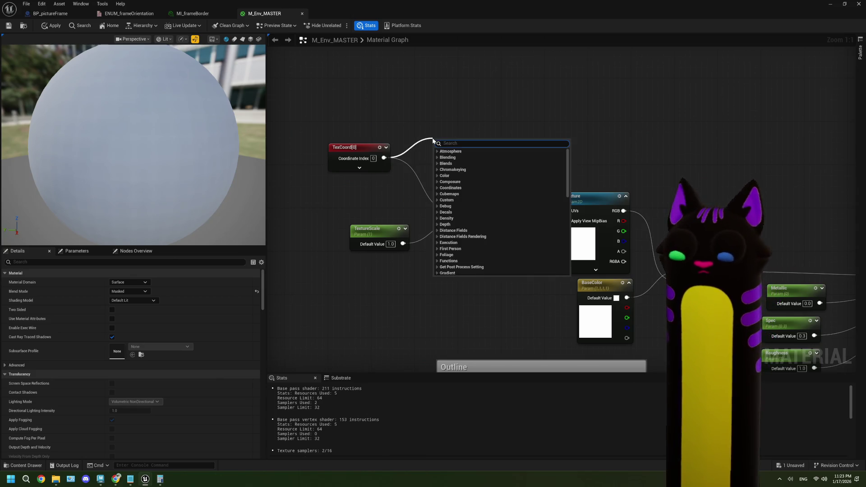
type("rotat")
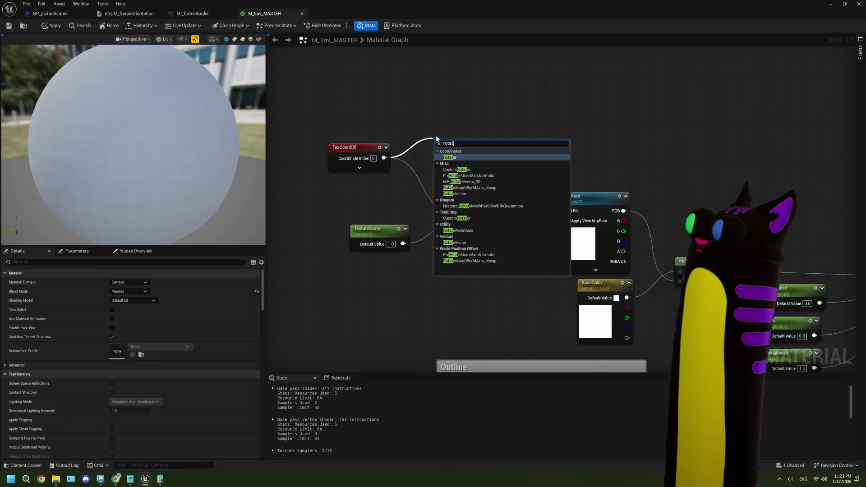
left_click(463, 158)
mouse_move(460, 171)
left_mouse_down()
mouse_move(486, 159)
mouse_move(493, 125)
left_mouse_up()
left_click(486, 155)
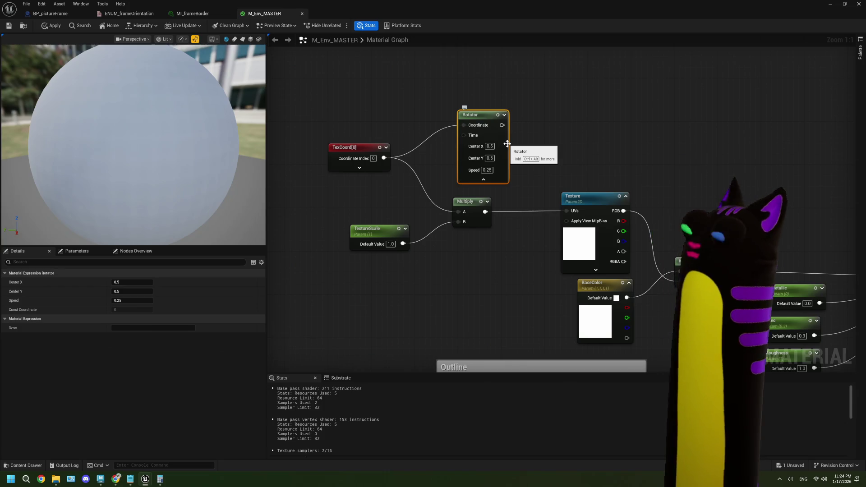
left_click_drag(539, 153, 521, 158)
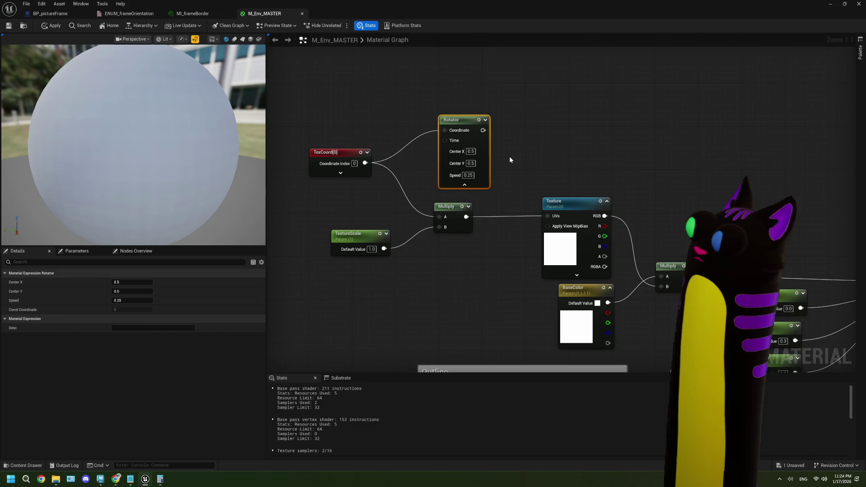
left_click_drag(510, 158, 527, 153)
key("Delete")
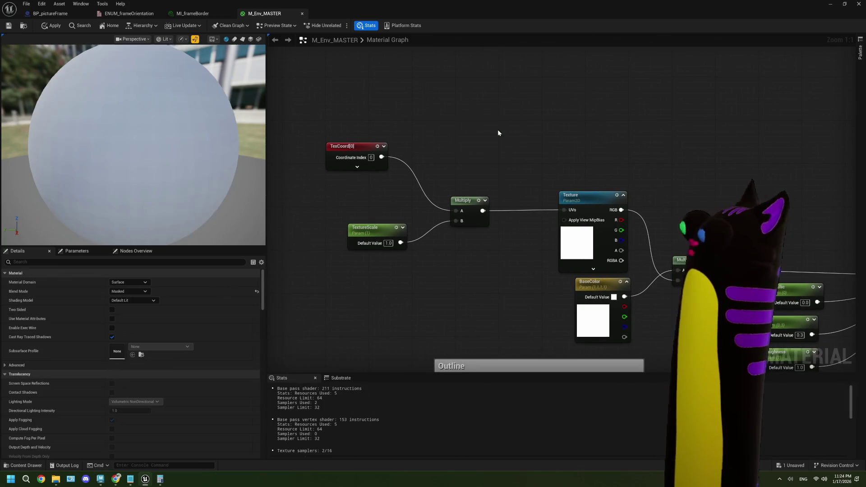
left_click_drag(503, 121, 497, 131)
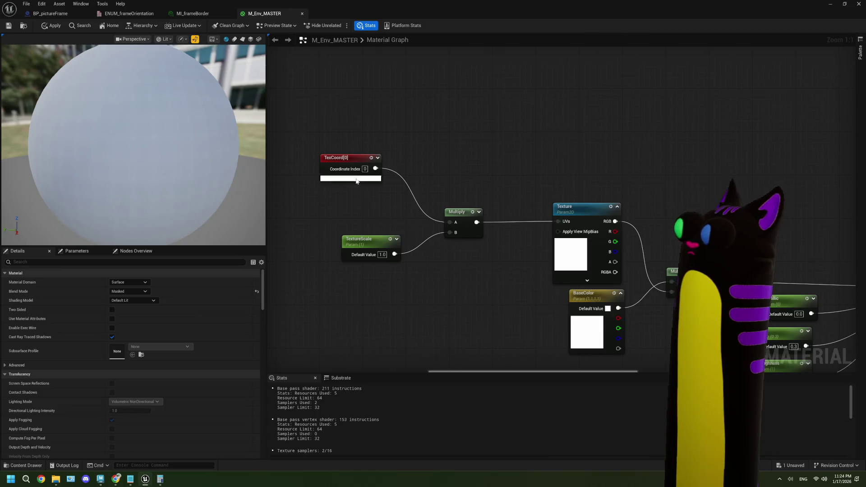
left_click(357, 181)
mouse_move(376, 170)
left_mouse_down()
mouse_move(349, 142)
mouse_move(396, 131)
left_mouse_up()
Step: Add a ComponentMask from TexCoord that keeps only the R channel
type("mask")
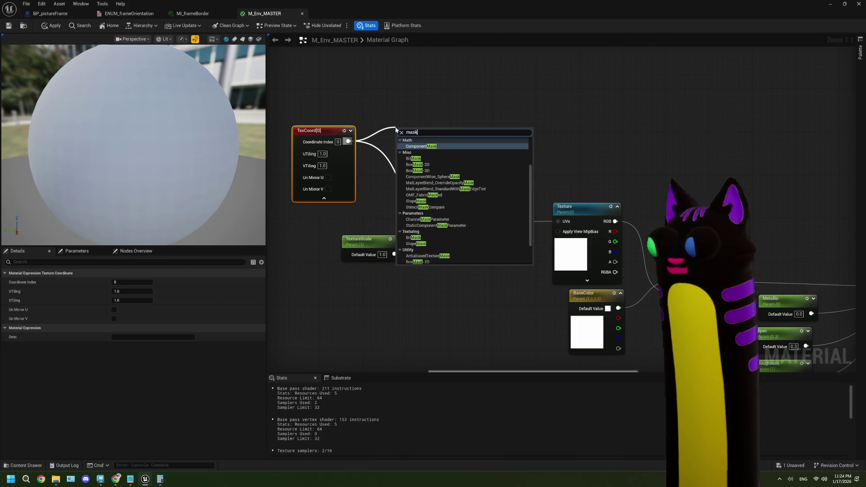
key("Return")
left_click(420, 150)
left_click_drag(415, 166, 414, 134)
left_click(414, 130)
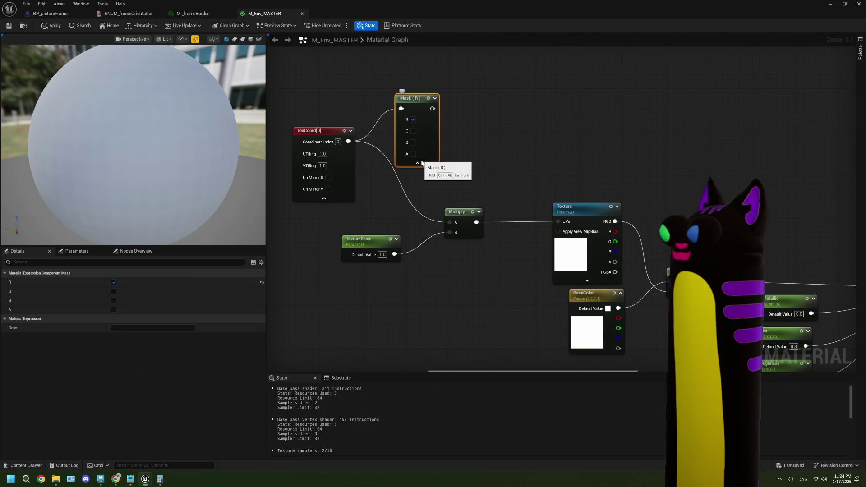
left_click(420, 163)
Step: Add a MakeFloat2 node fed from the Mask (R) output
left_click_drag(429, 111, 453, 115)
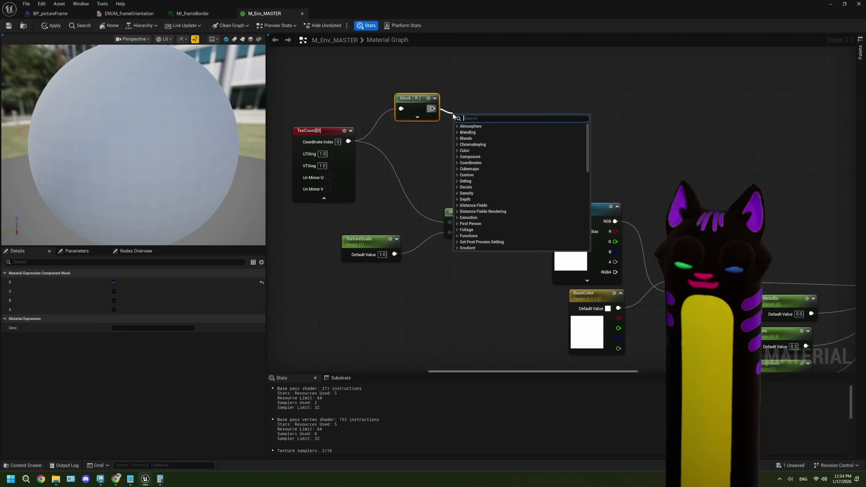
type("mak")
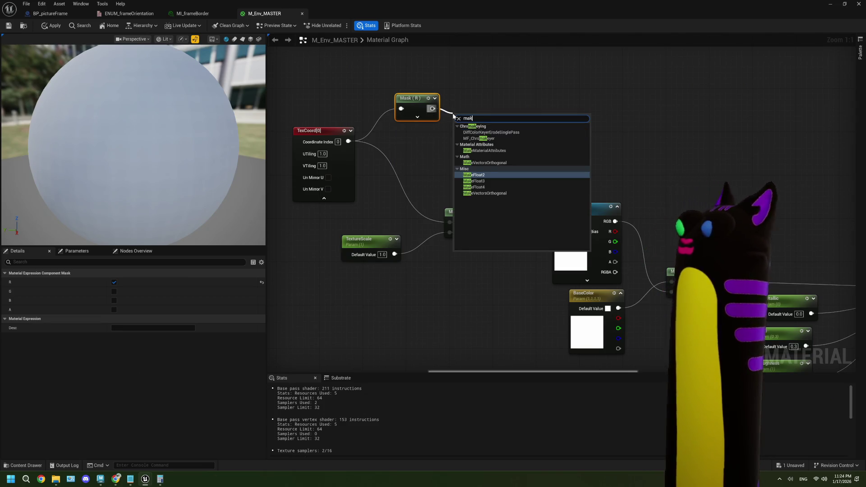
left_click(494, 174)
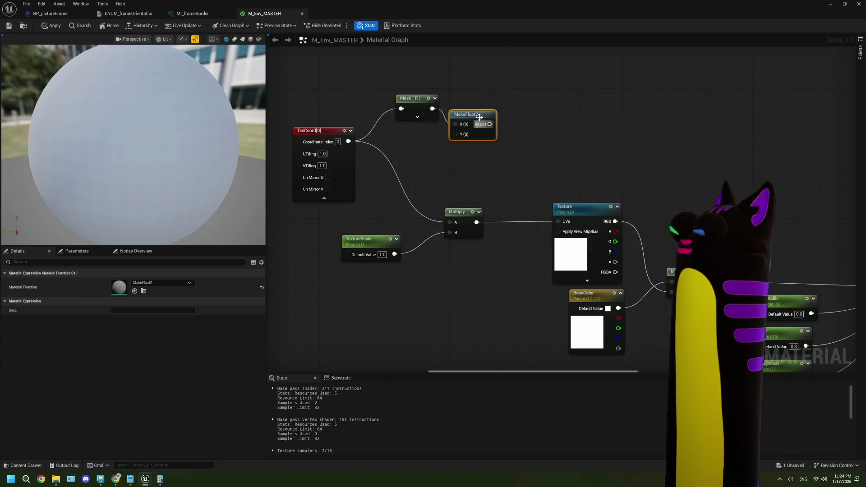
left_click_drag(479, 117, 525, 115)
Step: Duplicate the mask and switch the copy to the G channel only
left_click(416, 117)
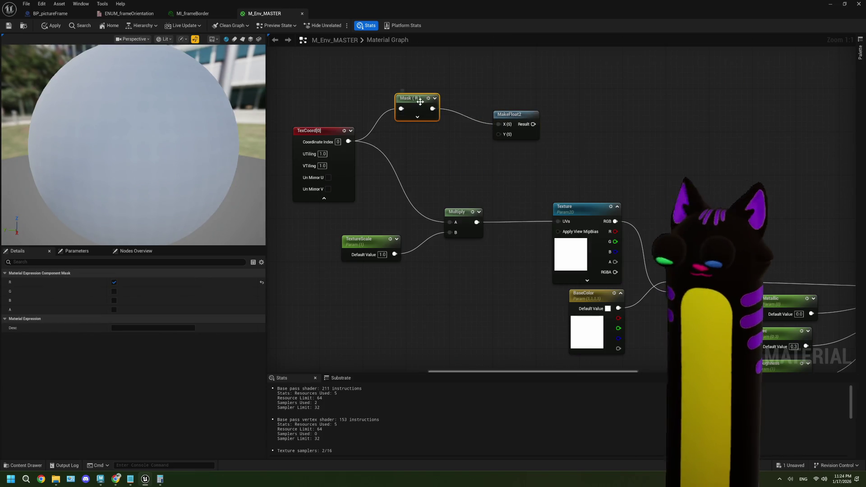
key("ctrl+d")
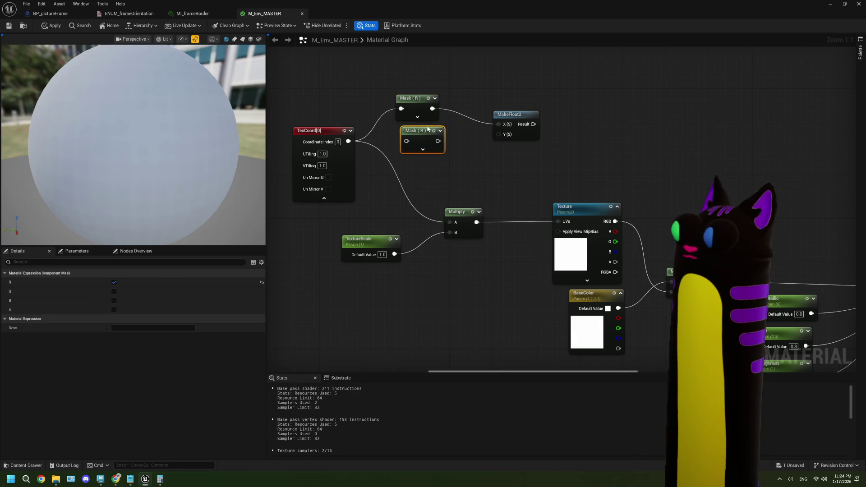
left_click(417, 149)
left_click(414, 152)
left_click(413, 164)
left_click(417, 197)
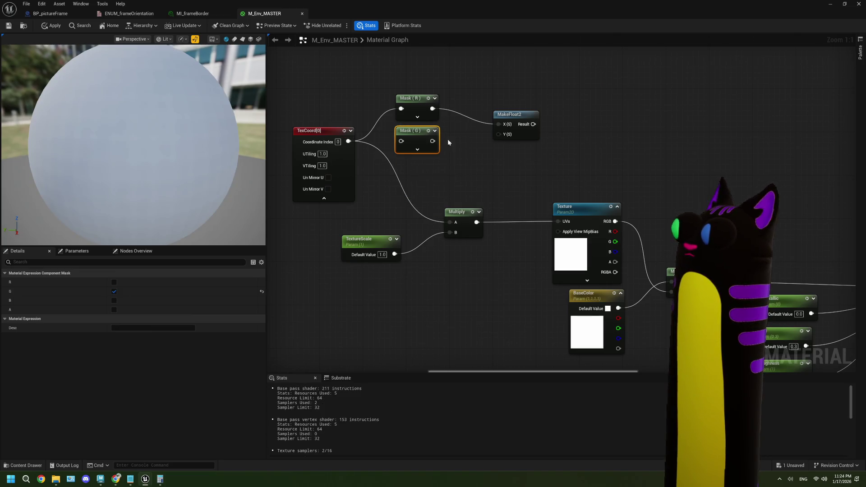
Step: Wire Mask (G) into MakeFloat2 X, Mask (R) into Y, and TexCoord into Mask (G)
left_click_drag(495, 125, 498, 134)
left_click_drag(433, 140, 499, 125)
left_click_drag(350, 142, 402, 141)
left_click(478, 160)
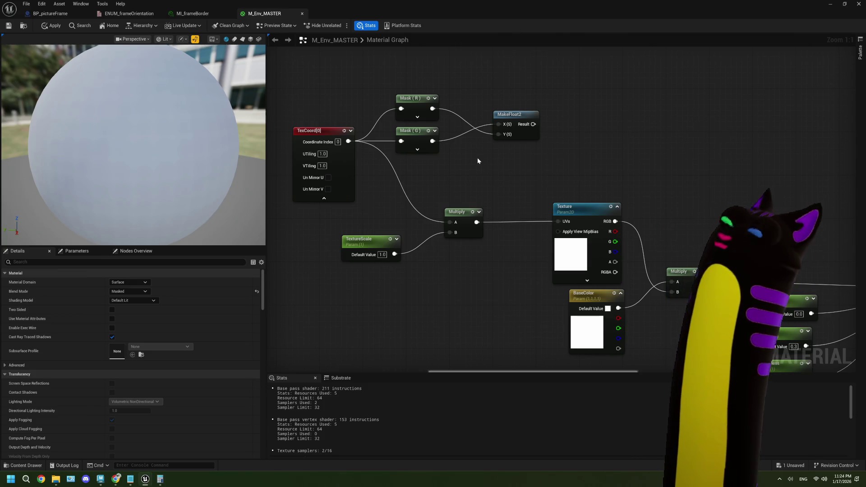
left_click_drag(513, 122, 476, 115)
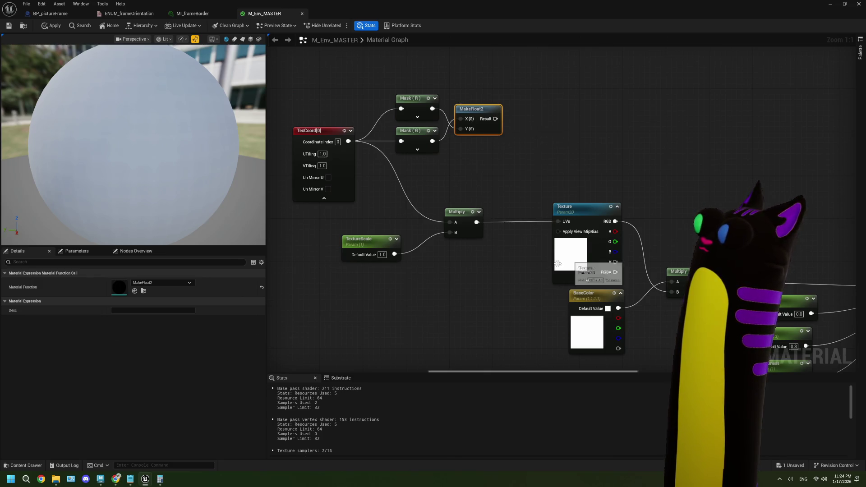
left_click(572, 257)
Step: Set the Texture parameter to ZenIcon and preview the material on a plane
left_click(161, 422)
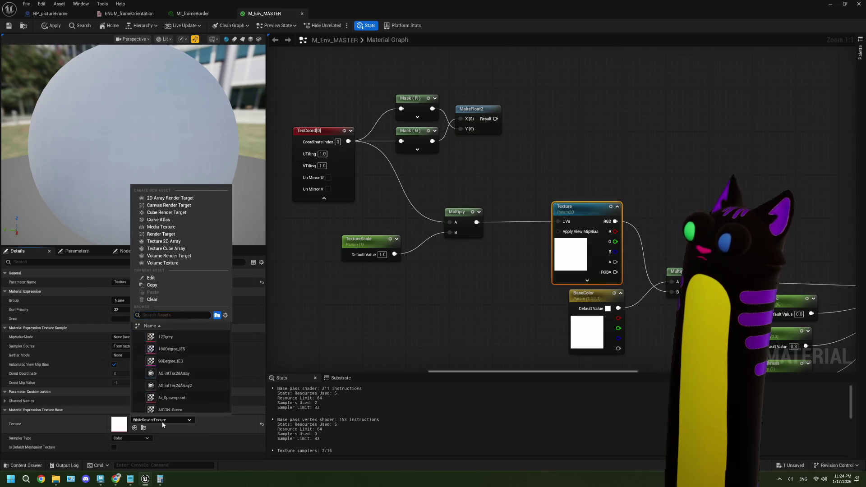
scroll(193, 379, "down", 3)
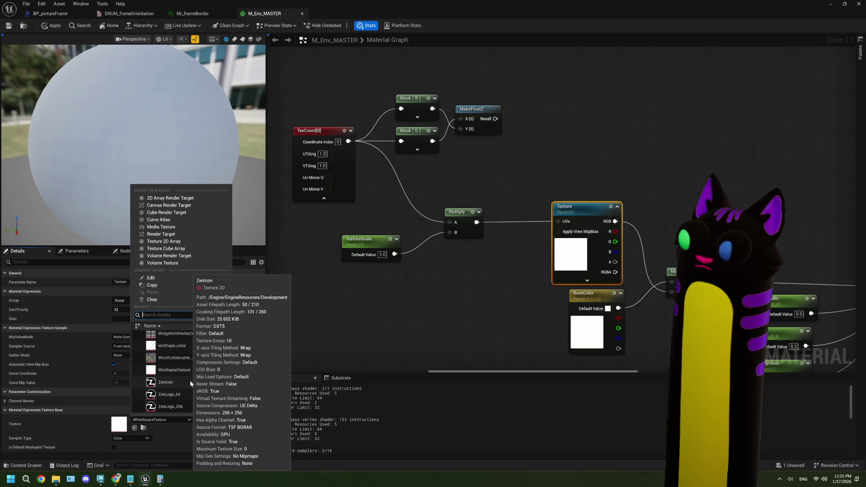
left_click(191, 380)
left_click(243, 40)
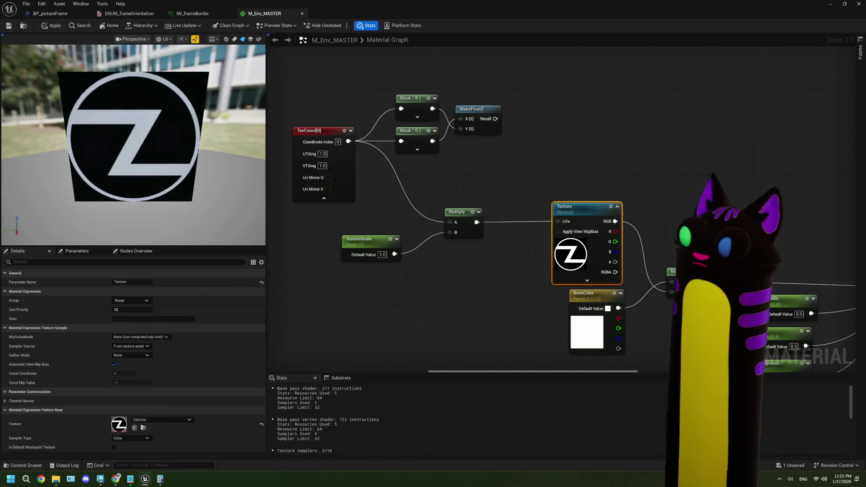
left_click_drag(178, 145, 178, 134)
Step: Feed MakeFloat2's Result into the Texture UVs to flip the logo
left_click(504, 140)
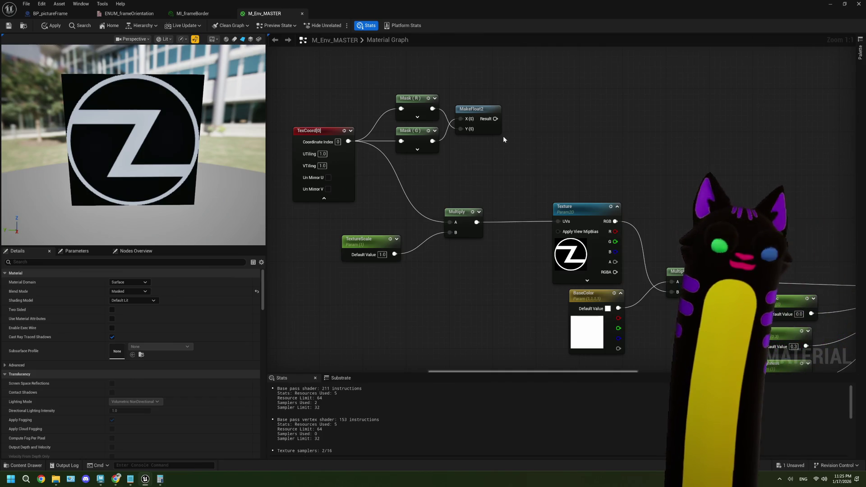
mouse_move(495, 119)
left_mouse_down()
mouse_move(581, 136)
mouse_move(535, 218)
mouse_move(558, 221)
left_mouse_up()
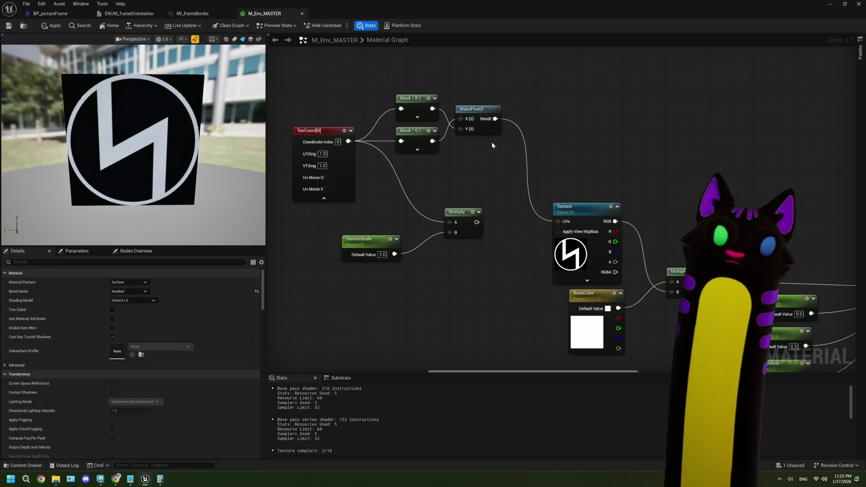
left_click_drag(495, 119, 512, 185)
Step: Add a Lerp with Multiply in A, MakeFloat2 in B, and its result driving Texture UVs
key("l")
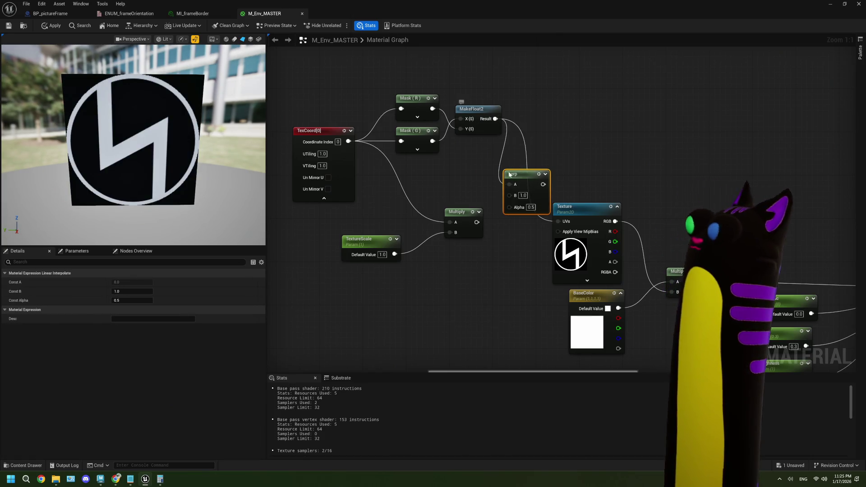
left_click_drag(509, 185, 509, 196)
mouse_move(477, 222)
left_mouse_down()
mouse_move(510, 184)
mouse_move(560, 225)
left_mouse_up()
left_click_drag(530, 183, 524, 221)
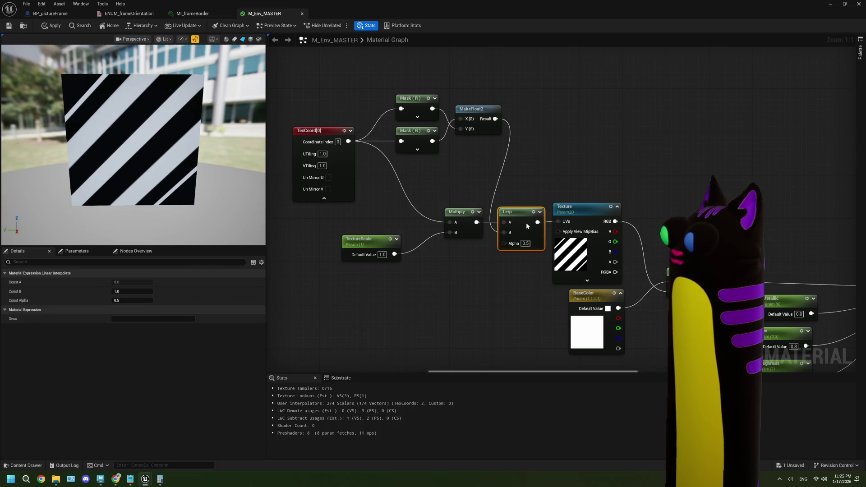
Step: Test the Lerp Alpha at 1.0, then set it to 0.0 for the upright logo
left_click(525, 243)
type("1")
key("Return")
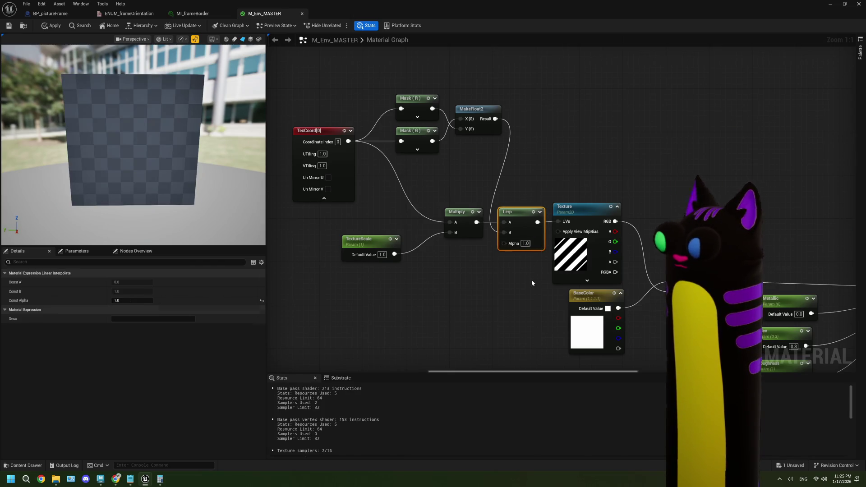
left_click(532, 279)
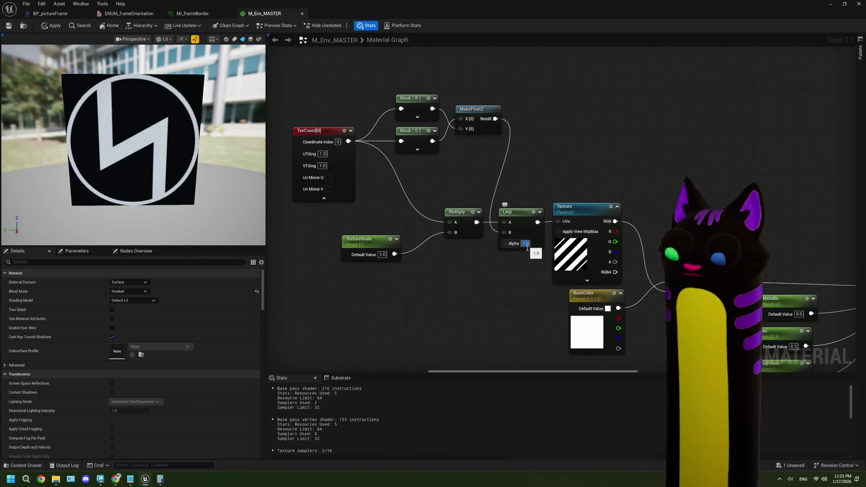
type("0")
key("Return")
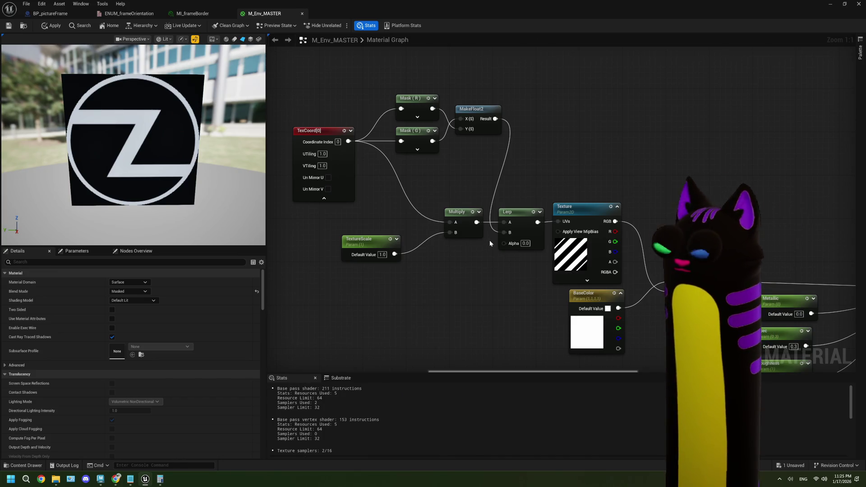
mouse_move(504, 244)
left_mouse_down()
mouse_move(465, 260)
mouse_move(473, 265)
left_mouse_up()
Step: Create a scalar parameter named Rotate90 driving the Lerp Alpha and apply the material
key("s")
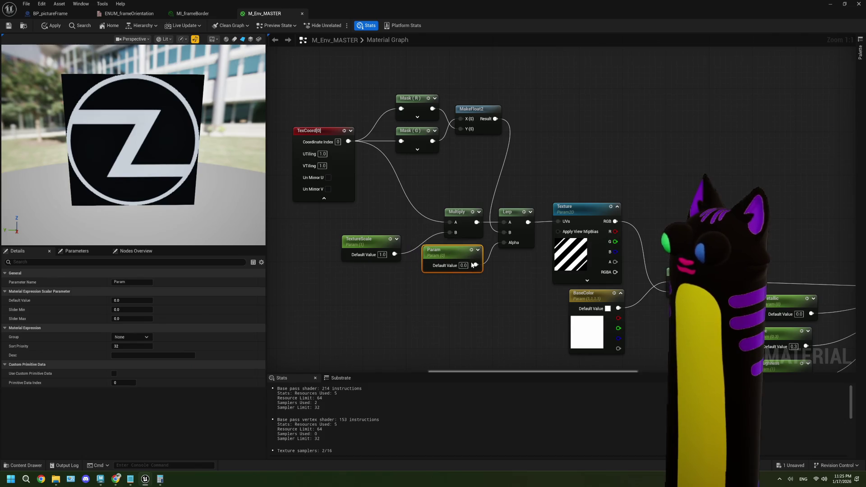
key("F2")
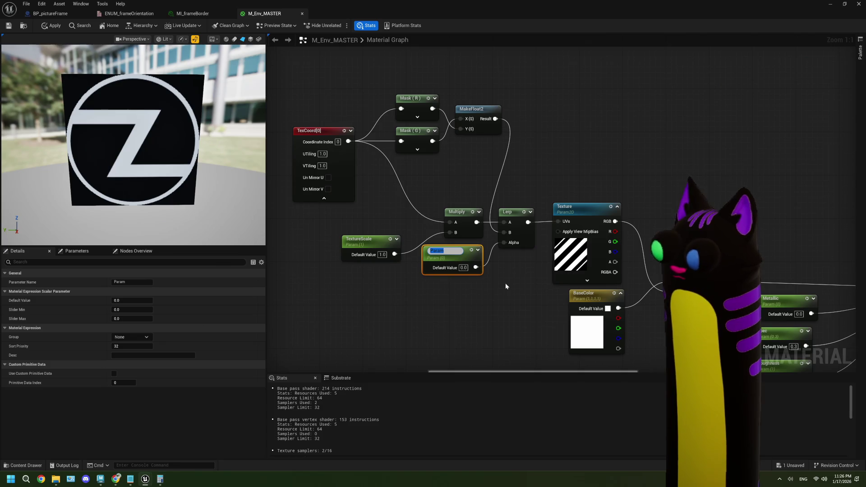
type("Rotate")
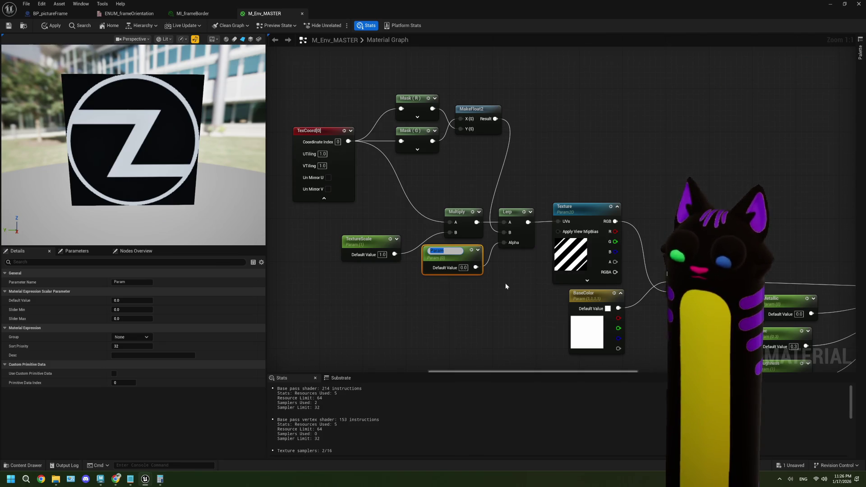
type("90")
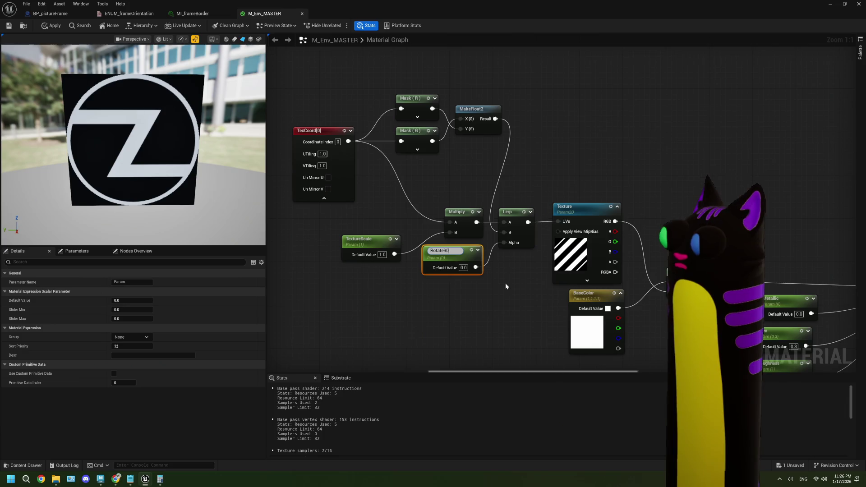
left_click(506, 286)
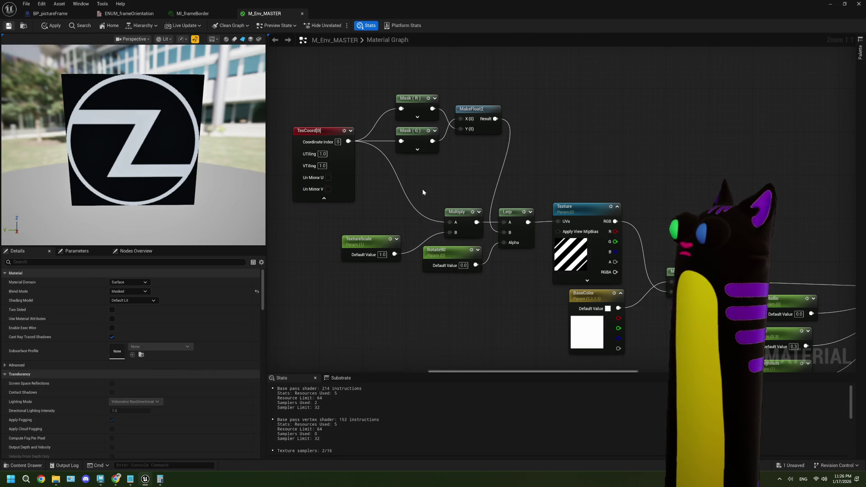
key("ctrl+s")
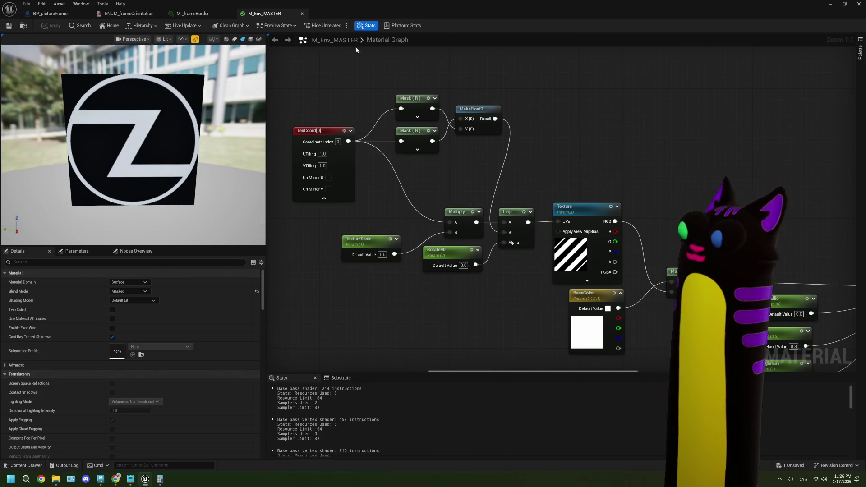
Step: Set the Texture parameter's default to WhiteSquareTexture and save the material
left_click(572, 250)
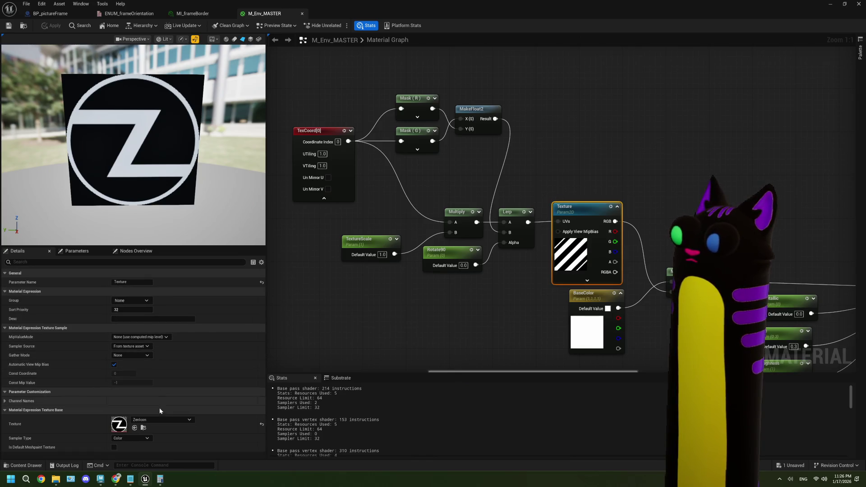
left_click(165, 419)
type("white")
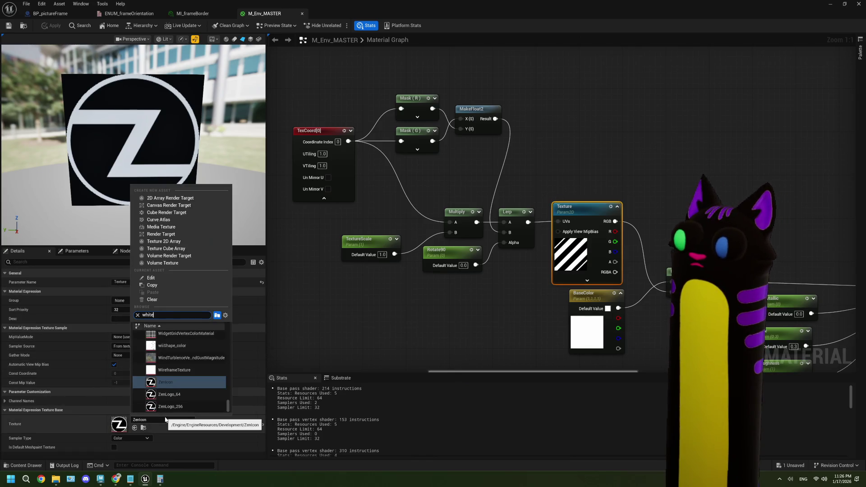
left_click(180, 385)
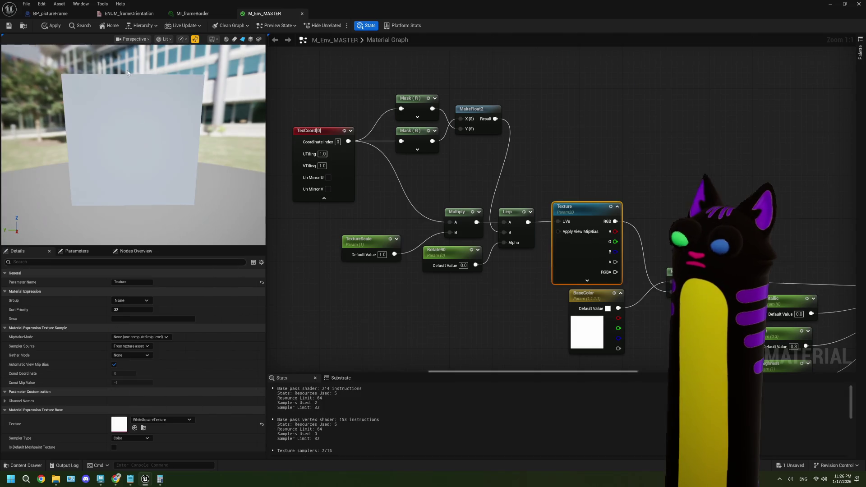
left_click(9, 25)
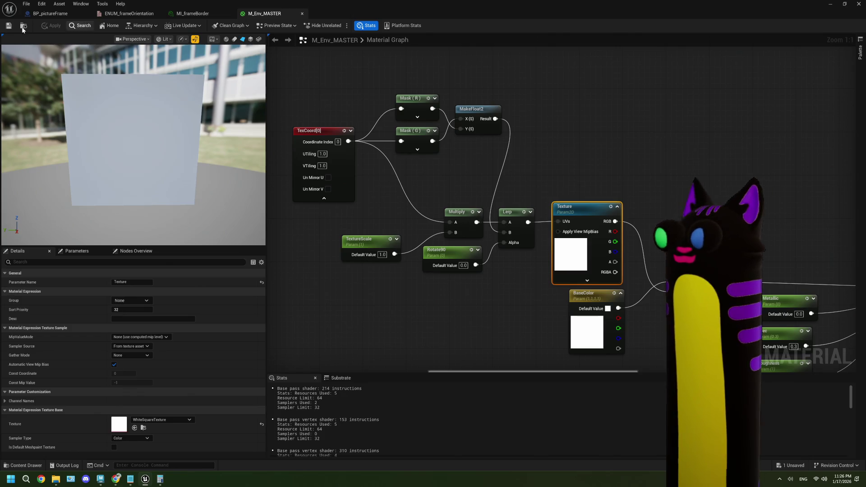
left_click(76, 13)
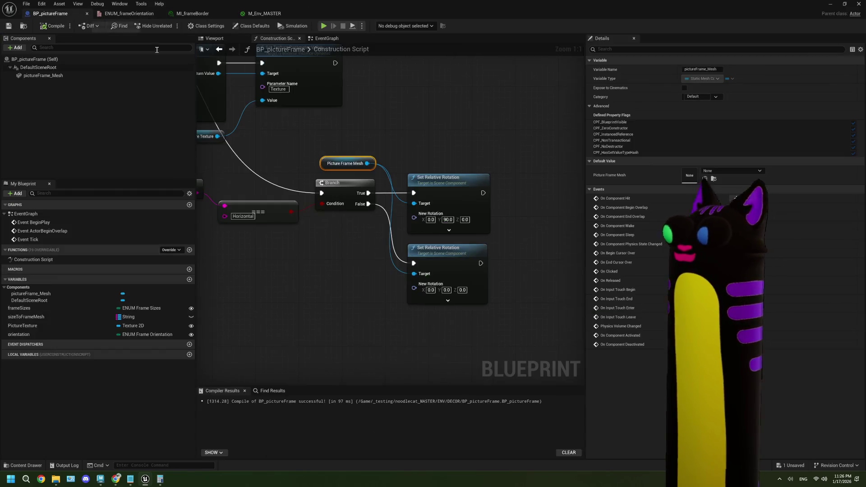
Step: Promote the dynamic material instance Return Value to a new pictureDynMat variable
left_click_drag(477, 267, 458, 258)
scroll(458, 258, "down", 2)
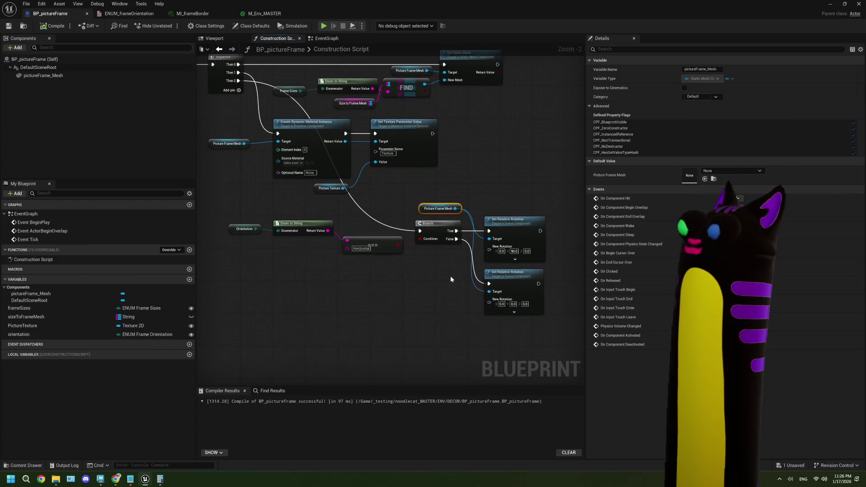
left_click_drag(403, 268, 387, 274)
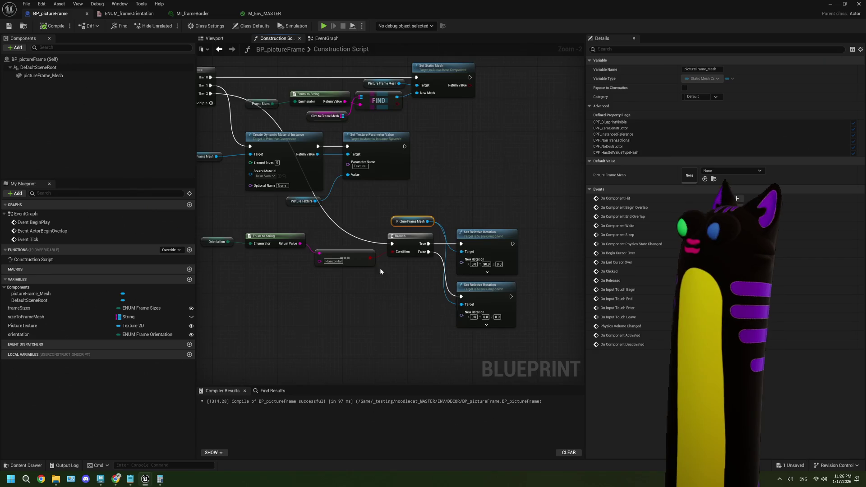
scroll(380, 268, "up", 2)
left_click(273, 183)
left_click_drag(384, 121, 454, 121)
left_click_drag(291, 121, 315, 124)
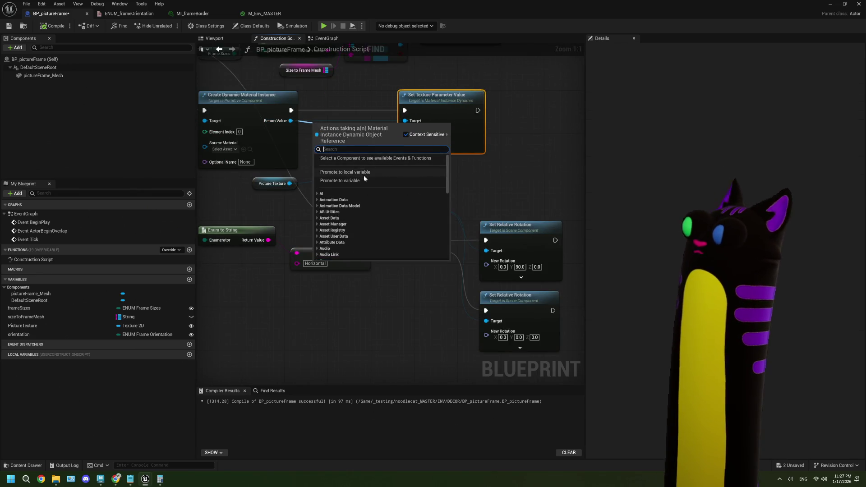
left_click(364, 180)
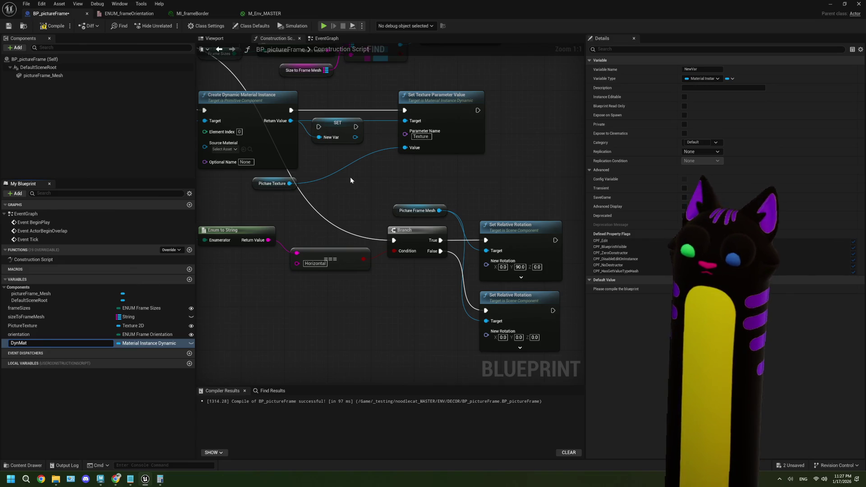
type("picture")
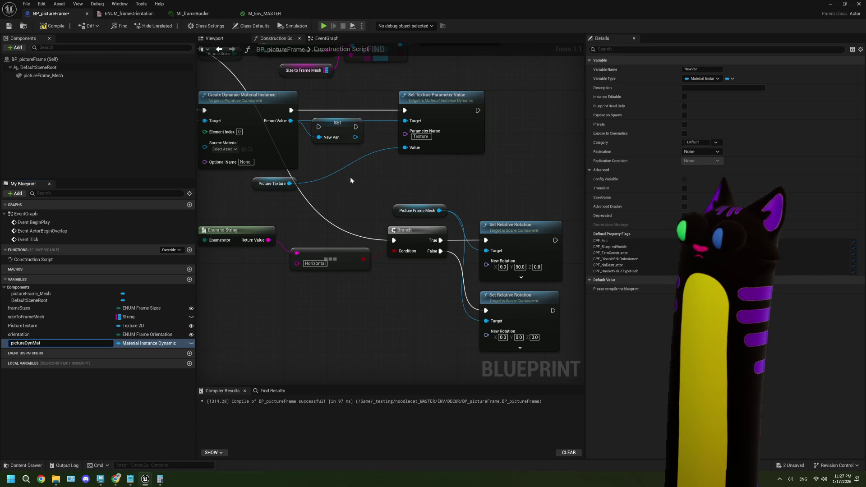
key("Return")
Step: Wire the SET pictureDynMat node into the execution chain, then compile and save
mouse_move(291, 110)
left_mouse_down()
mouse_move(319, 133)
mouse_move(405, 110)
left_mouse_up()
mouse_move(353, 123)
left_mouse_down()
mouse_move(347, 110)
mouse_move(404, 121)
left_mouse_up()
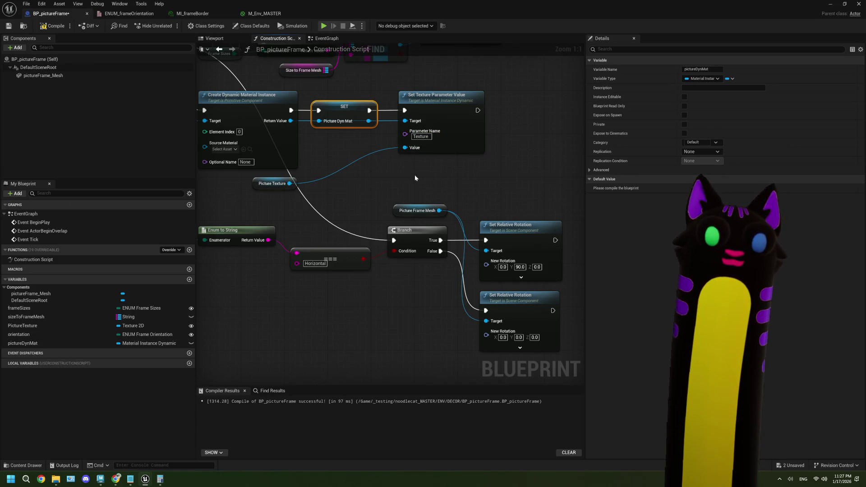
scroll(415, 178, "down", 2)
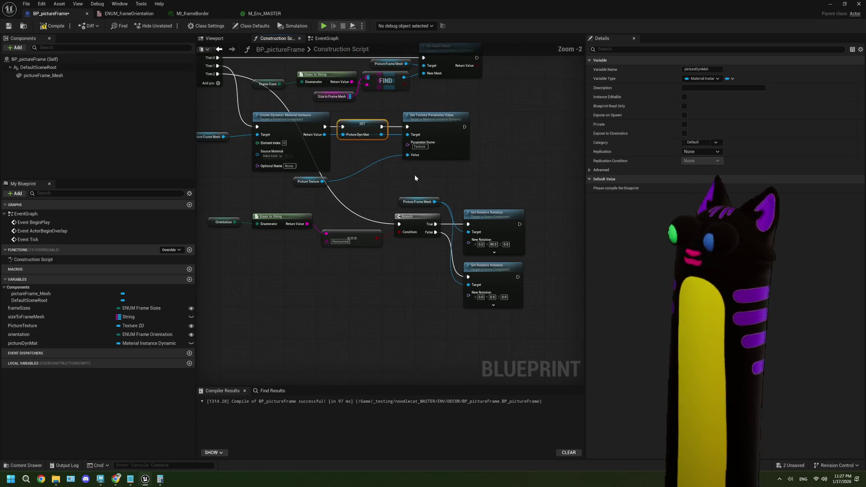
left_click(53, 25)
left_click(8, 25)
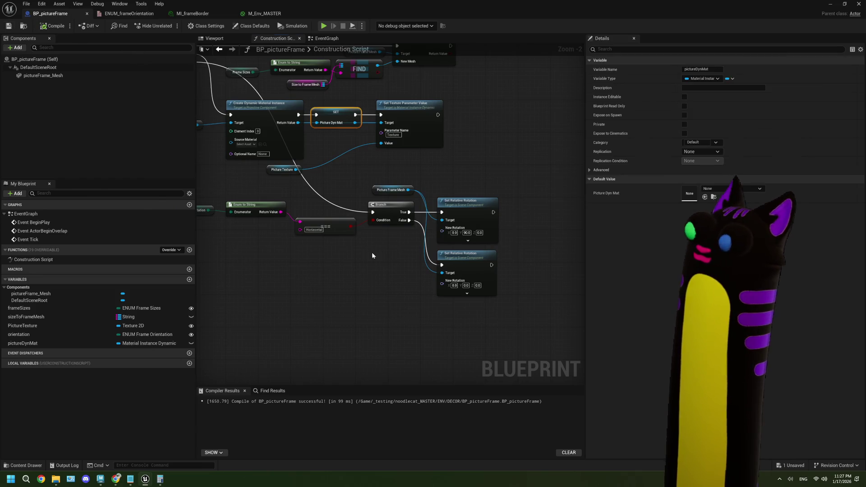
Step: Place a pictureDynMat getter beside the rotation nodes
scroll(342, 257, "up", 2)
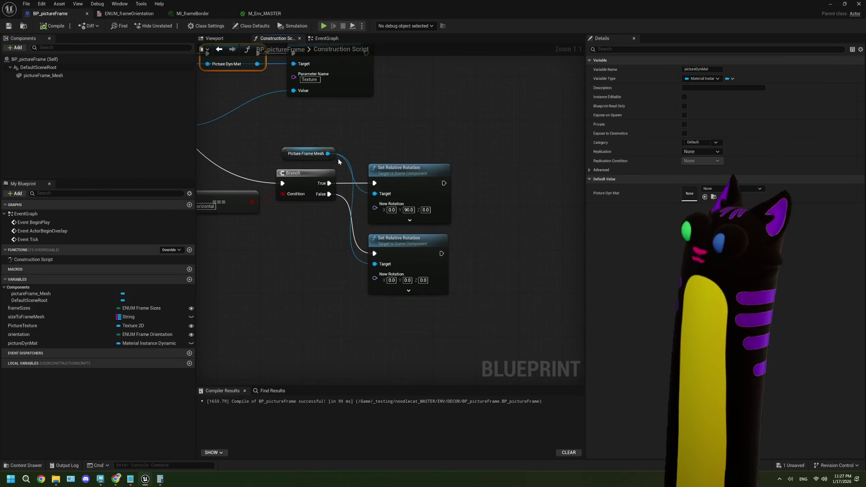
mouse_move(329, 159)
left_mouse_down()
mouse_move(337, 221)
mouse_move(328, 234)
left_mouse_up()
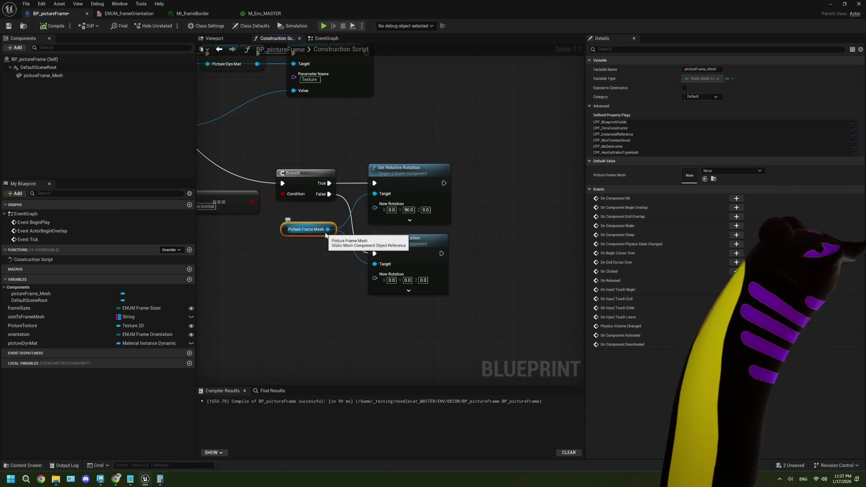
mouse_move(421, 304)
left_mouse_down()
mouse_move(380, 311)
mouse_move(345, 334)
left_mouse_up()
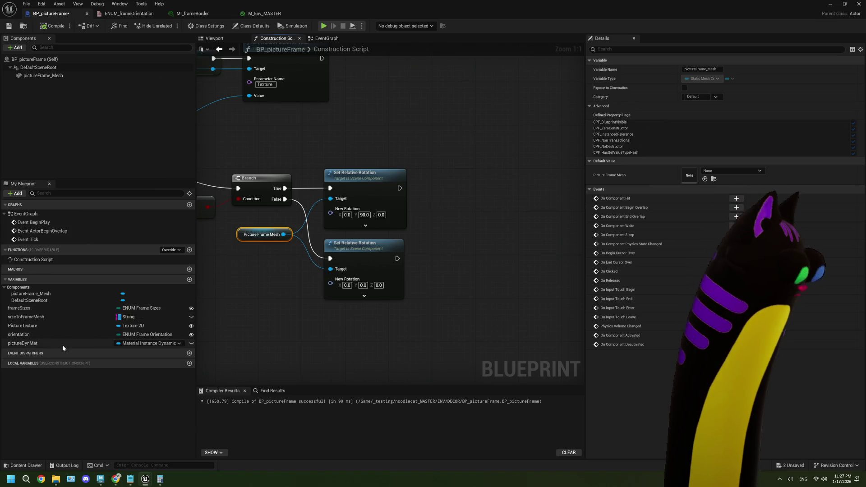
left_click(22, 343)
mouse_move(23, 343)
left_mouse_down()
mouse_move(342, 154)
mouse_move(385, 149)
mouse_move(451, 162)
mouse_move(447, 169)
left_mouse_up()
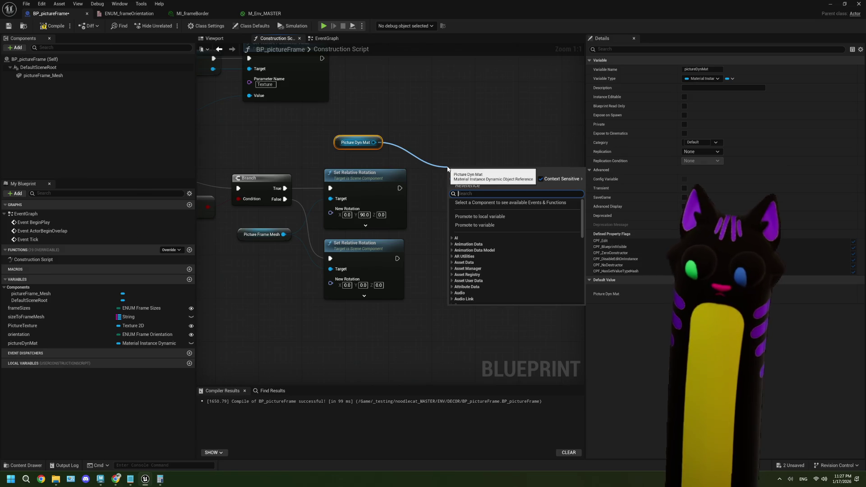
Step: Add a Set Scalar Parameter Value for Rotate90 after the upper Set Relative Rotation
type("set sc")
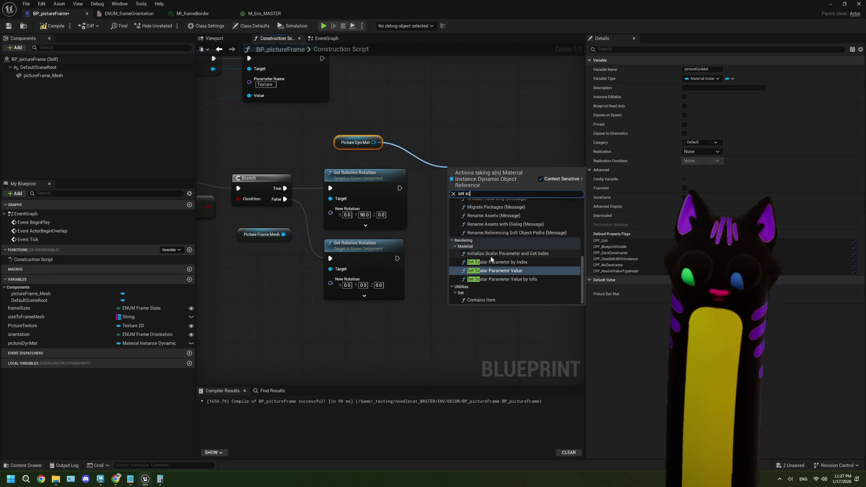
left_click(500, 271)
left_click_drag(399, 188, 475, 188)
left_click(488, 210)
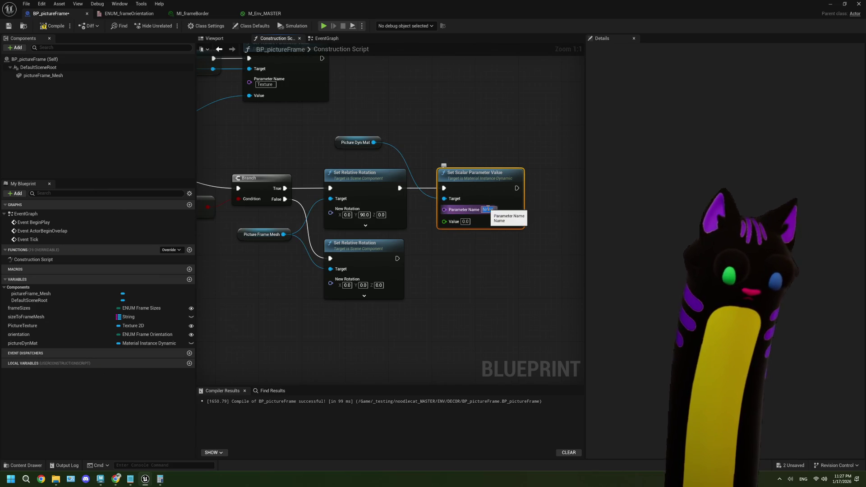
type("Rotat")
key("Return")
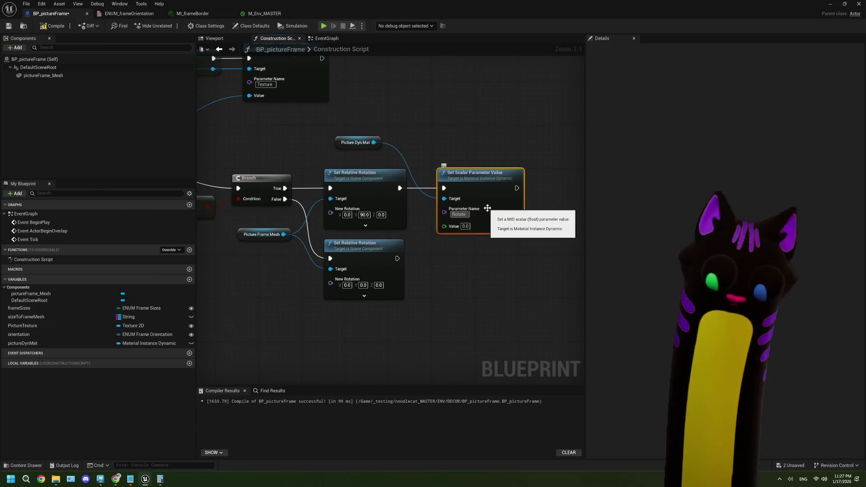
type("90")
key("Return")
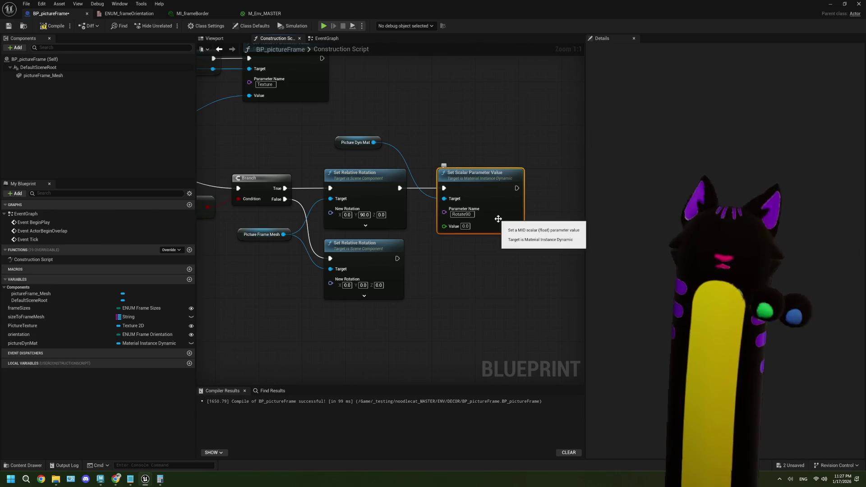
Step: Copy the Rotate90 setter and run the copy after the second rotation
key("ctrl+c")
key("ctrl+v")
left_click_drag(536, 225, 475, 250)
left_click_drag(397, 258, 444, 259)
left_click(465, 299)
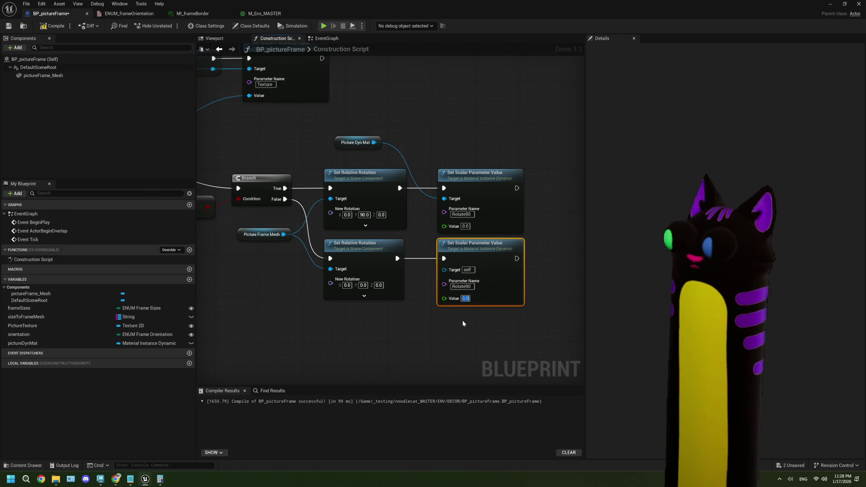
Step: Set the upper Rotate90 value to 1.0, target pictureDynMat on the copy, then compile and save
left_click_drag(409, 320, 493, 321)
left_click(551, 227)
type("1")
left_click(433, 247)
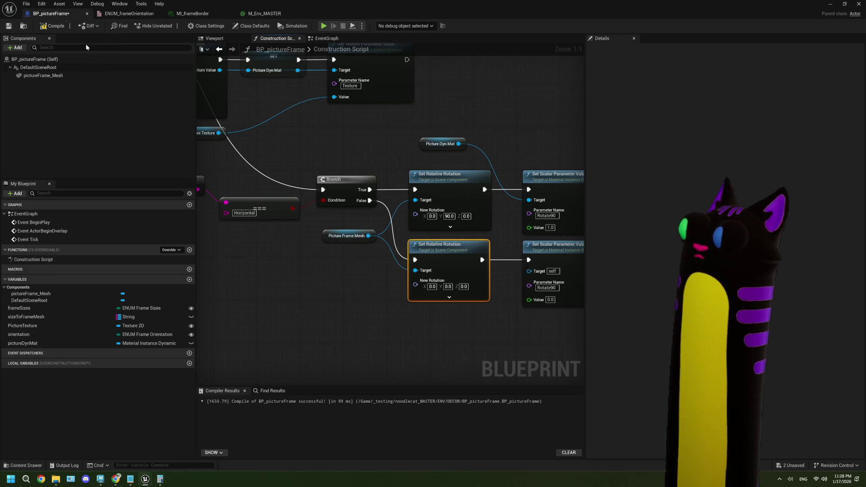
left_click_drag(458, 144, 529, 271)
left_click(56, 27)
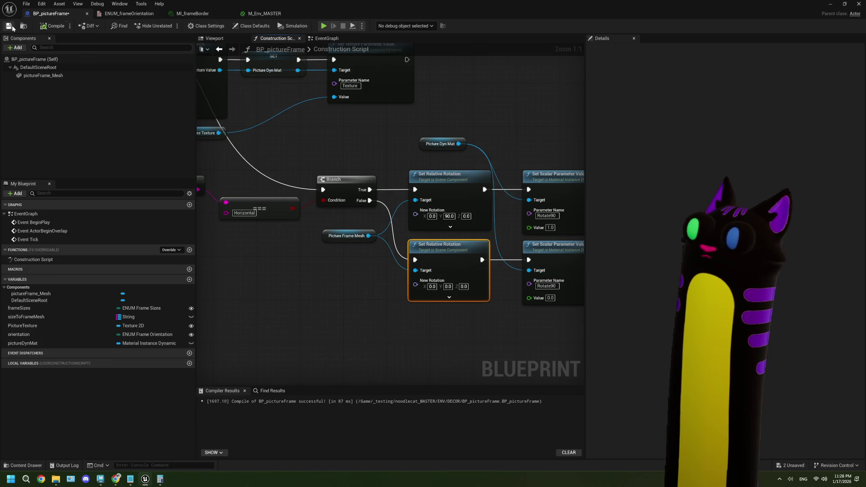
mouse_move(441, 13)
left_mouse_down()
mouse_move(415, 276)
mouse_move(360, 380)
left_mouse_up()
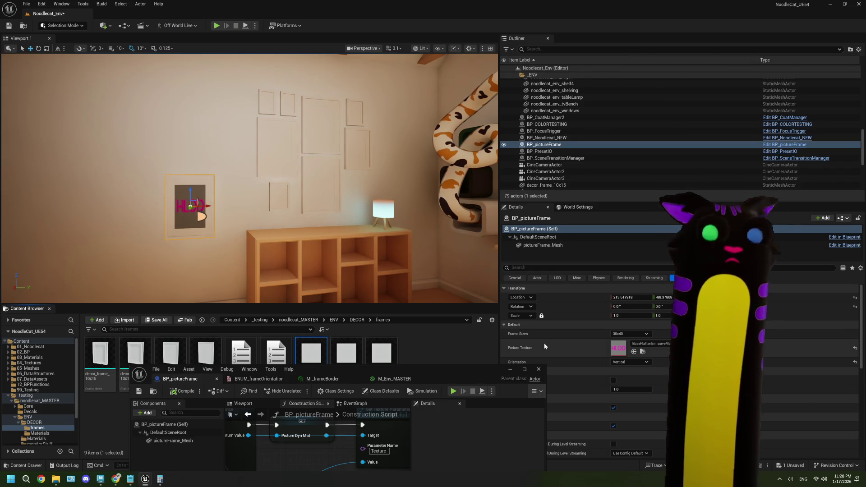
Step: Toggle the frame's Orientation to Horizontal and back to Vertical to test it
left_click(633, 361)
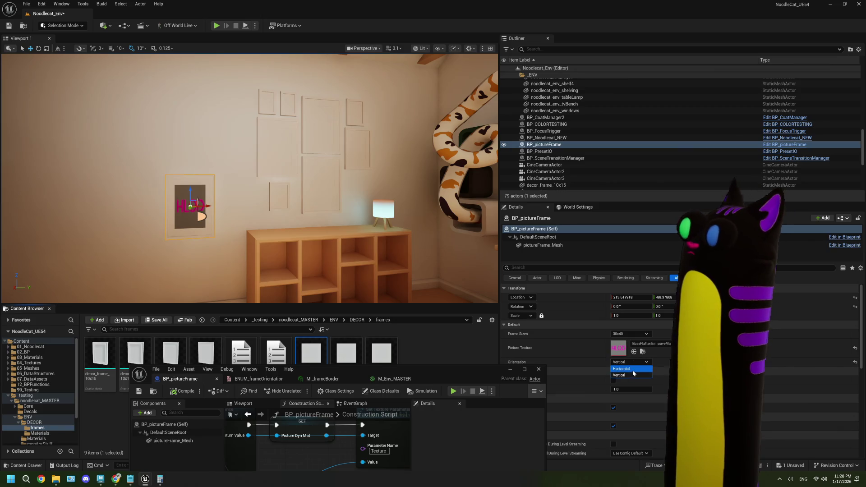
left_click(633, 370)
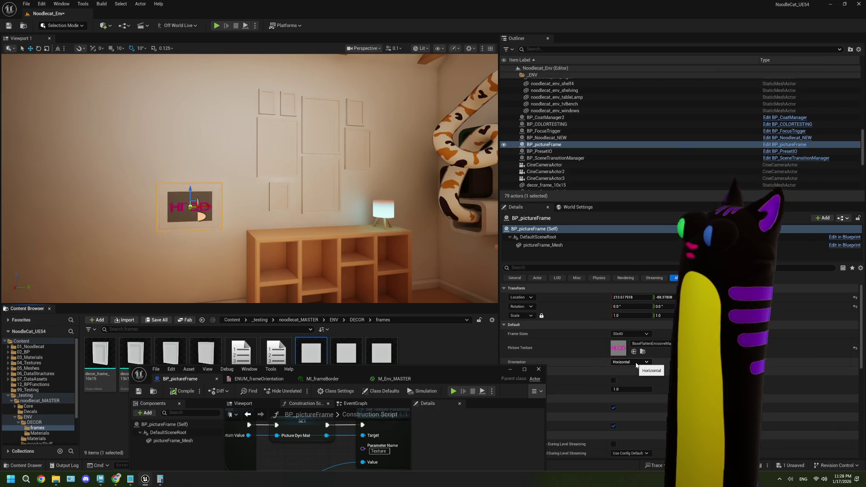
left_click(635, 362)
left_click(637, 375)
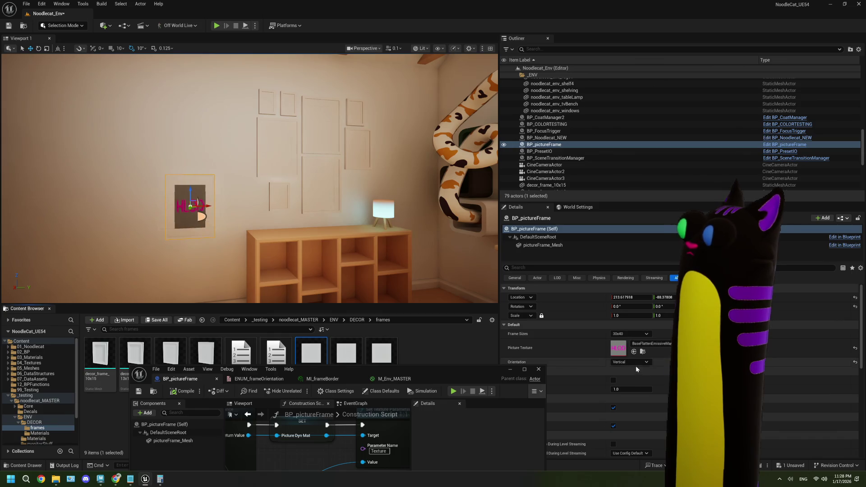
Step: Change the upper Set Relative Rotation Y to -90, then compile and save
left_click_drag(446, 377, 404, 6)
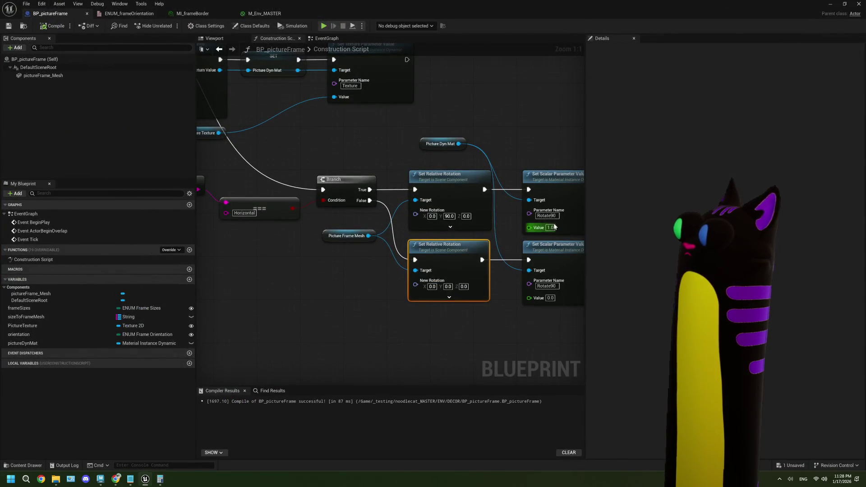
left_click(449, 217)
type("-90")
key("Return")
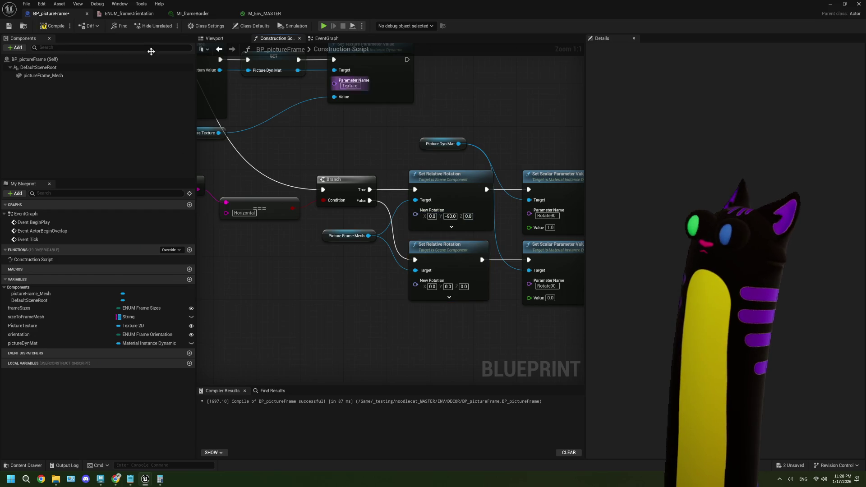
left_click(53, 26)
left_click(9, 27)
Step: Toggle Orientation between Horizontal and Vertical again, ending on Horizontal, to verify the landscape frame
mouse_move(666, 13)
left_mouse_down()
mouse_move(455, 436)
mouse_move(346, 410)
left_mouse_up()
left_click(635, 362)
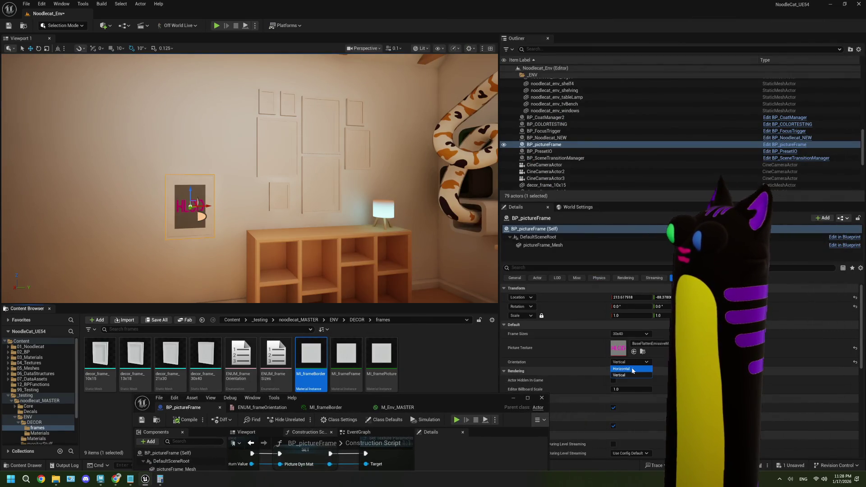
left_click(632, 370)
left_click(632, 364)
left_click(632, 376)
left_click(632, 365)
left_click(632, 370)
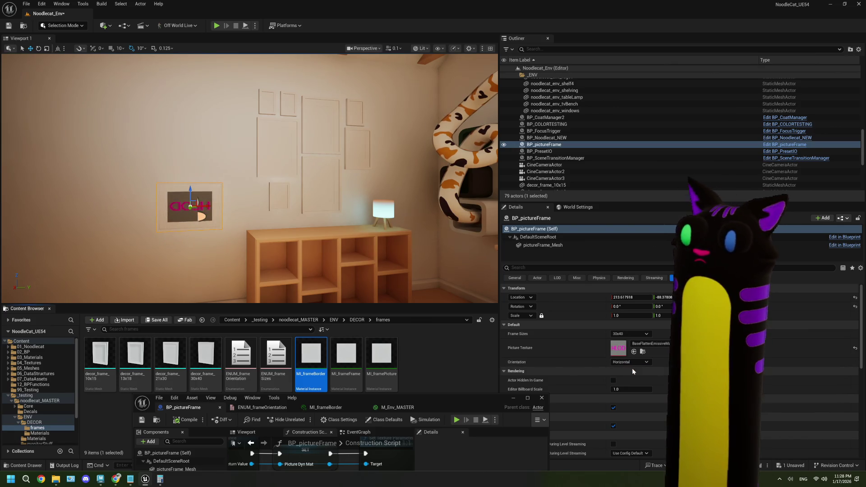
double_click(443, 399)
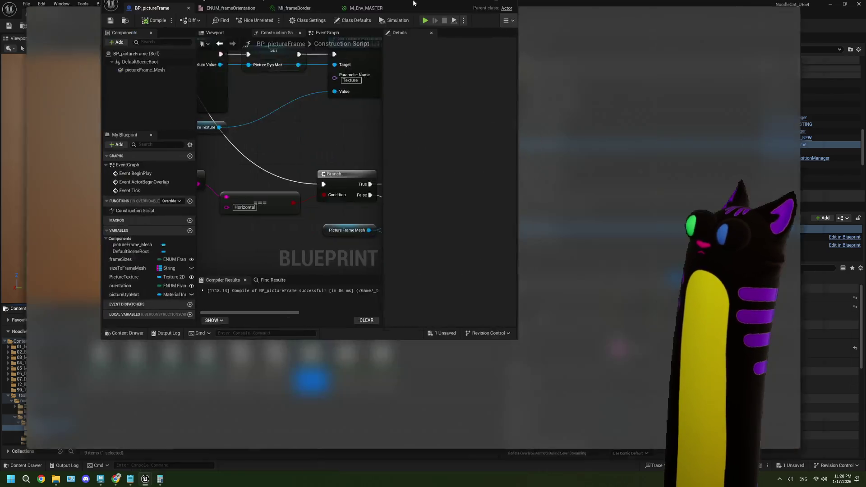
Step: In M_Env_MASTER, add a Rotator node from TexCoord, wire it into Lerp B, and apply
left_click(264, 14)
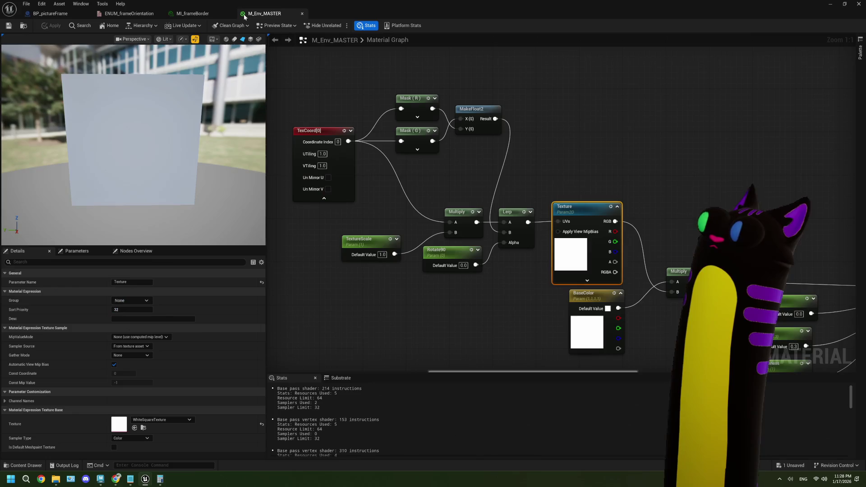
left_click_drag(398, 180, 398, 185)
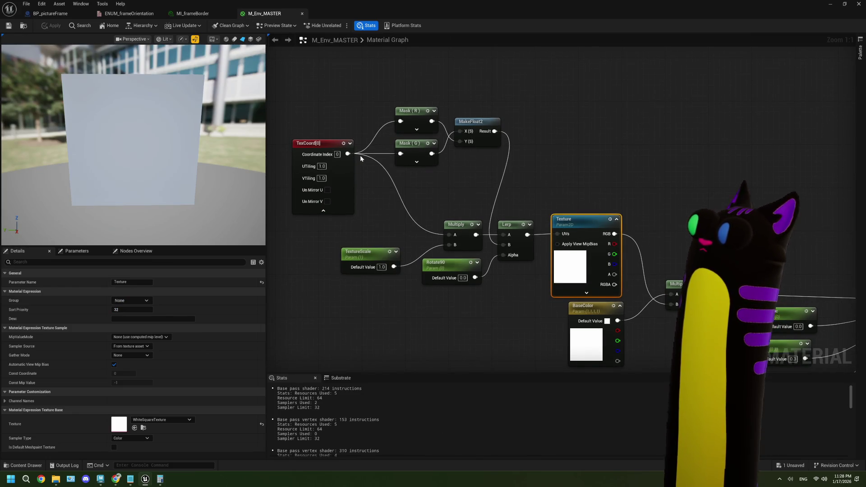
mouse_move(347, 153)
left_mouse_down()
mouse_move(387, 90)
mouse_move(380, 87)
mouse_move(552, 86)
left_mouse_up()
type("rotato")
key("Return")
left_click(548, 110)
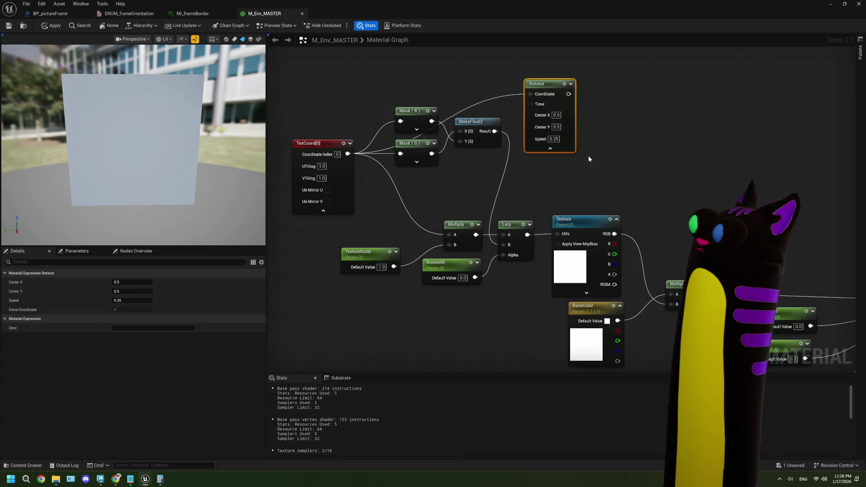
left_click_drag(588, 156, 582, 152)
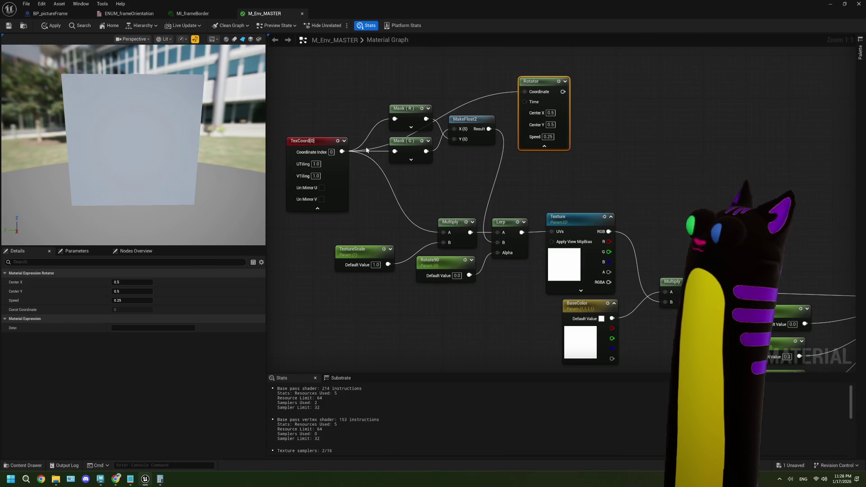
mouse_move(562, 92)
left_mouse_down()
mouse_move(501, 215)
mouse_move(498, 244)
left_mouse_up()
left_click(51, 26)
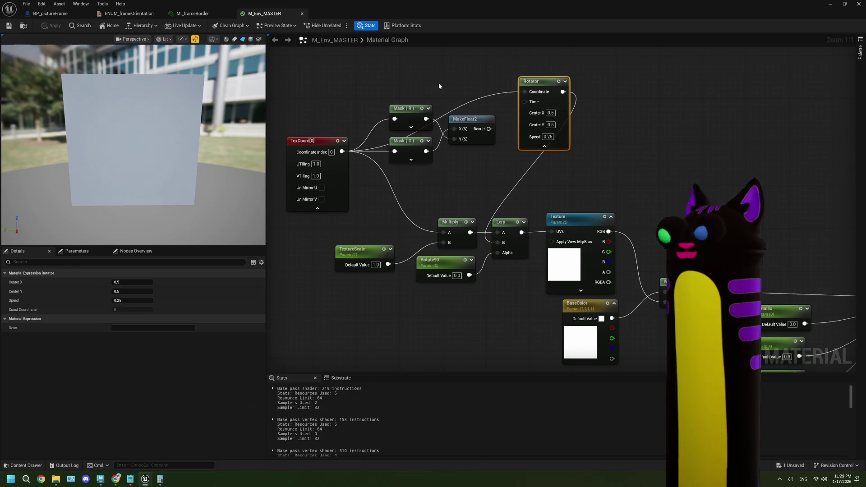
Step: Set the Rotator's Speed to 0.5 and move the Rotate90 parameter node down-left
mouse_move(403, 7)
left_mouse_down()
mouse_move(485, 206)
mouse_move(443, 223)
mouse_move(407, 1)
left_mouse_up()
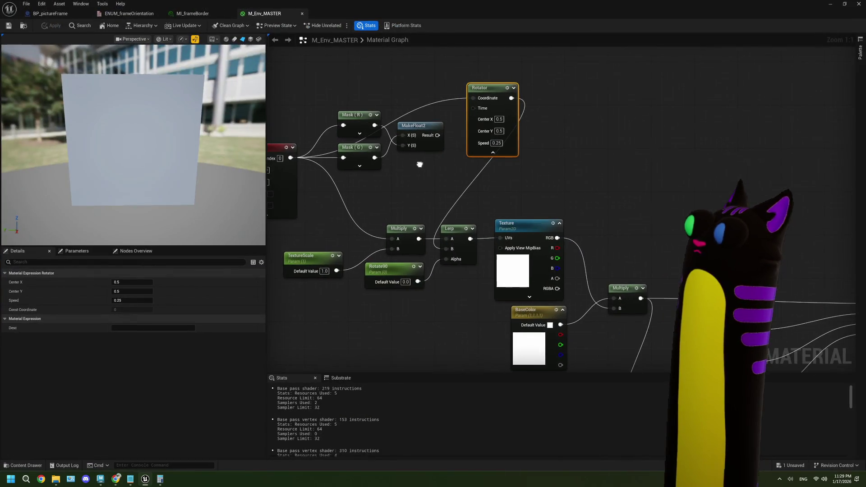
left_click_drag(438, 162, 456, 165)
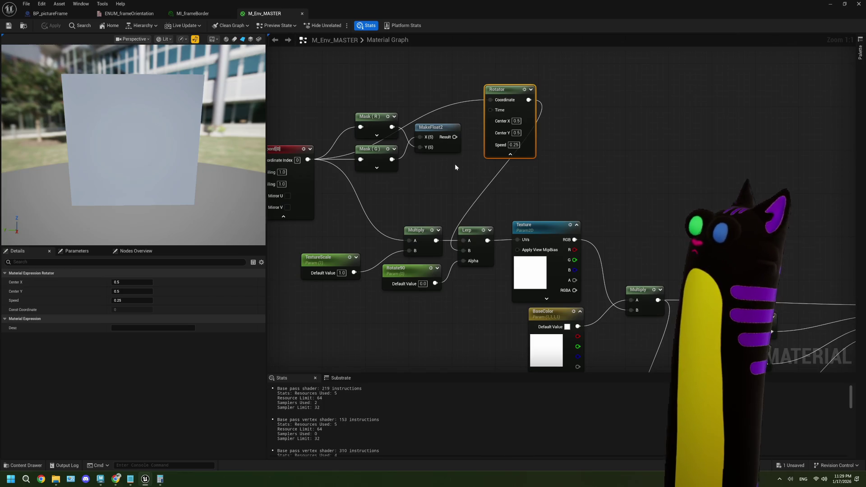
left_click(514, 146)
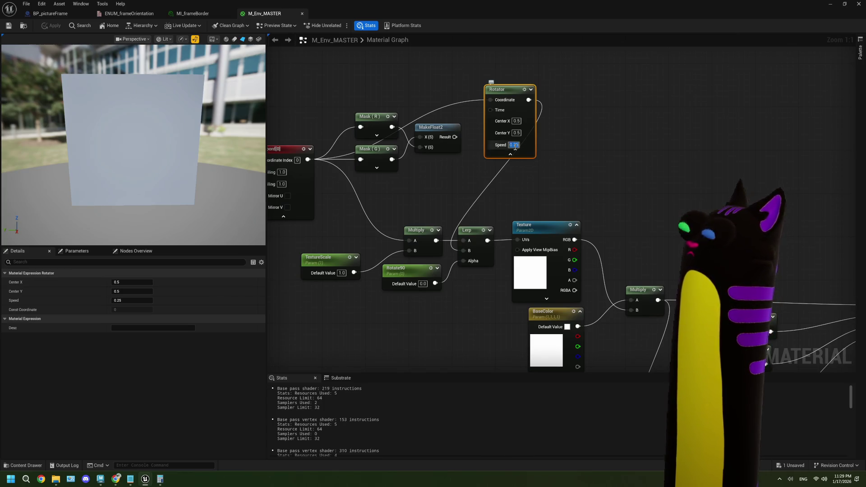
type("5")
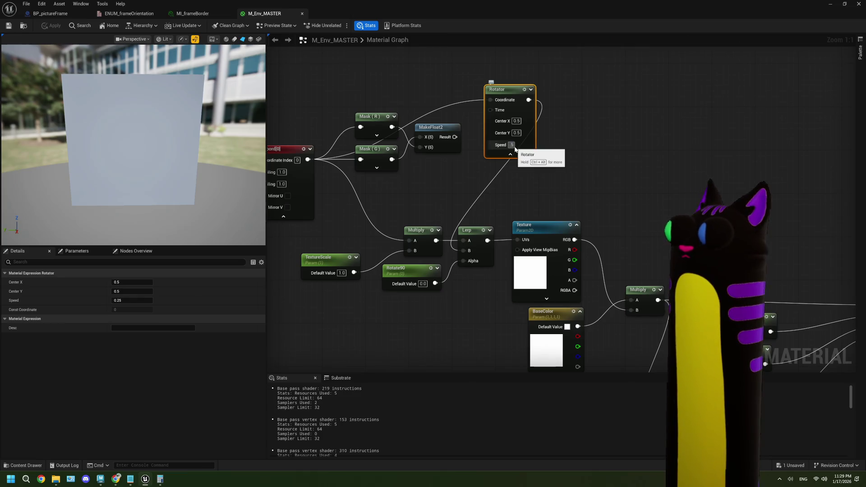
left_click(533, 185)
left_click_drag(420, 274, 386, 297)
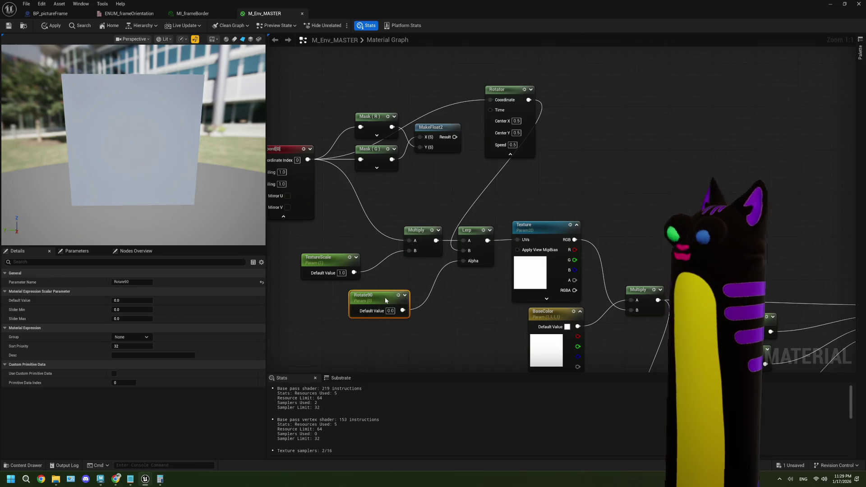
Step: Set the Rotator's Speed to 0 and delete the Lerp, Mask and MakeFloat2 nodes
mouse_move(514, 10)
left_mouse_down()
mouse_move(550, 251)
mouse_move(543, 282)
left_mouse_up()
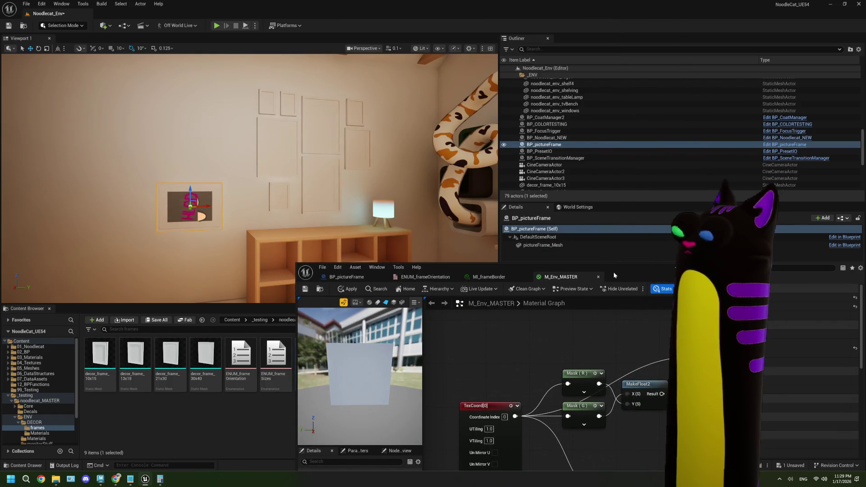
left_click_drag(613, 272, 613, 263)
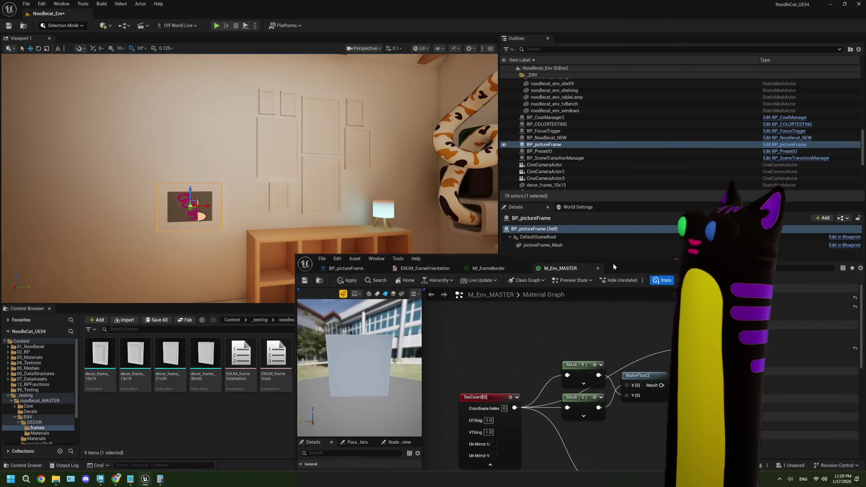
double_click(613, 263)
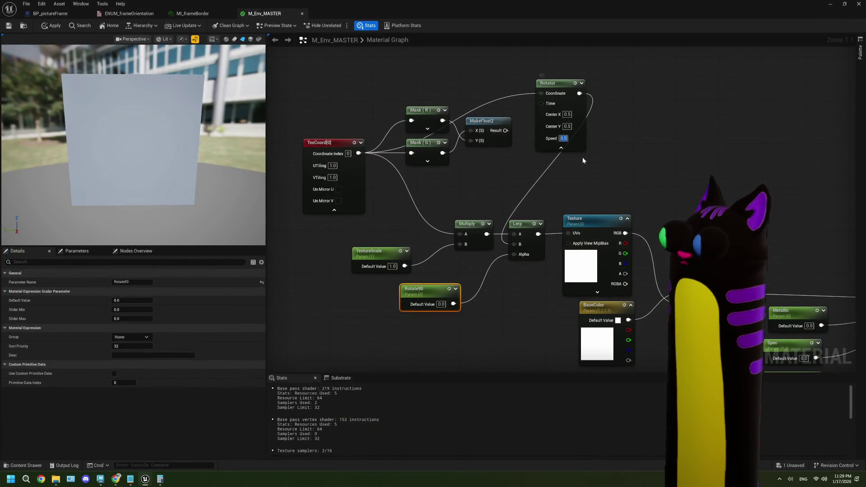
type("0")
left_click(609, 163)
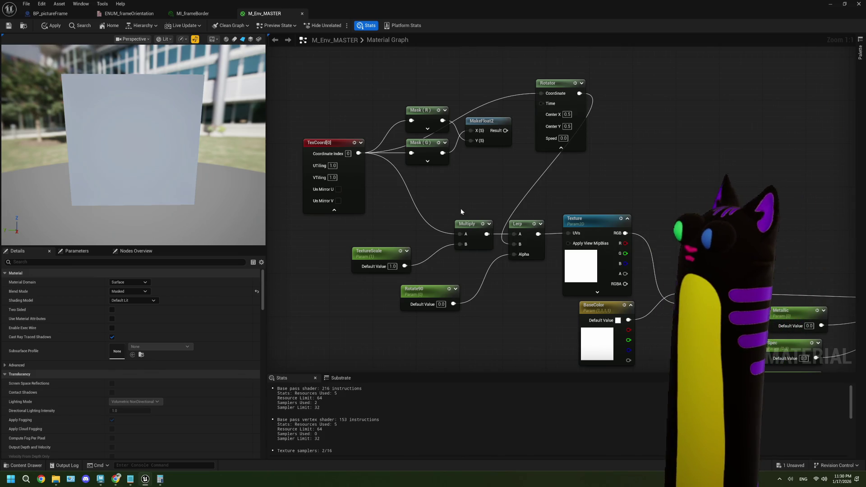
left_click(524, 239)
key("Delete")
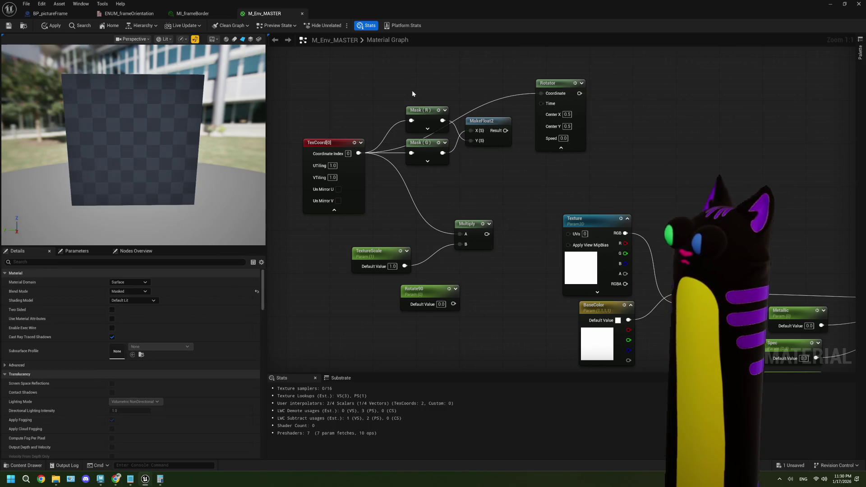
left_click_drag(413, 94, 494, 167)
key("Delete")
Step: Wire Multiply into the Rotator's Coordinate and Rotate90 into its Time, then save
left_click_drag(551, 133, 513, 204)
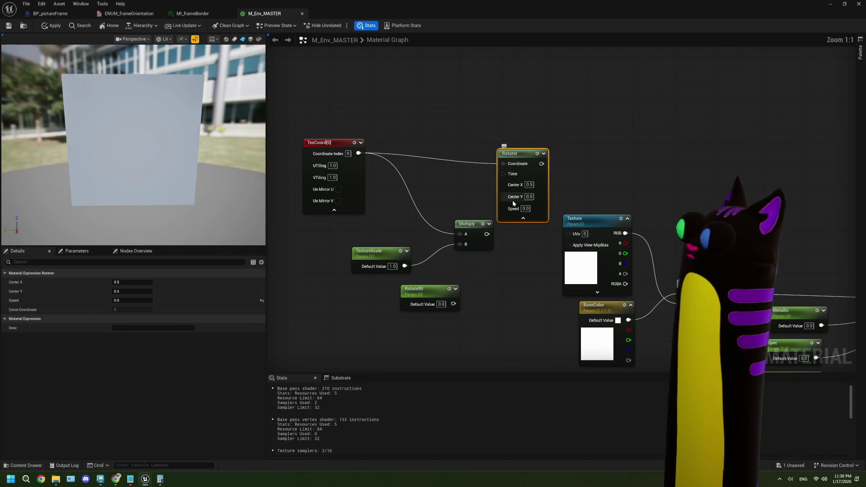
mouse_move(487, 234)
left_mouse_down()
mouse_move(503, 164)
mouse_move(526, 154)
mouse_move(557, 248)
mouse_move(568, 234)
left_mouse_up()
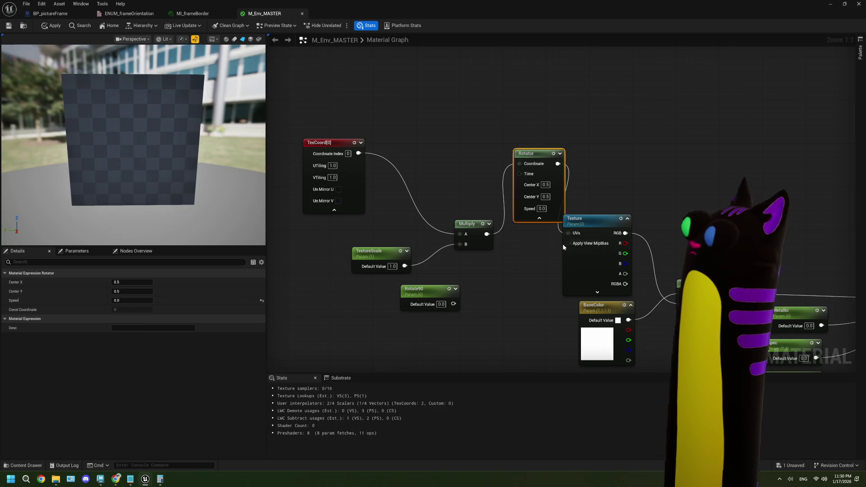
left_click_drag(427, 293, 405, 126)
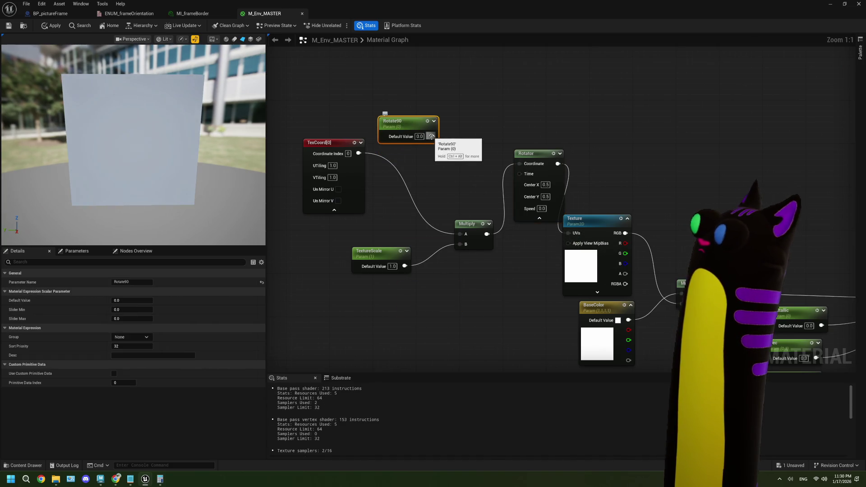
left_click_drag(432, 136, 524, 174)
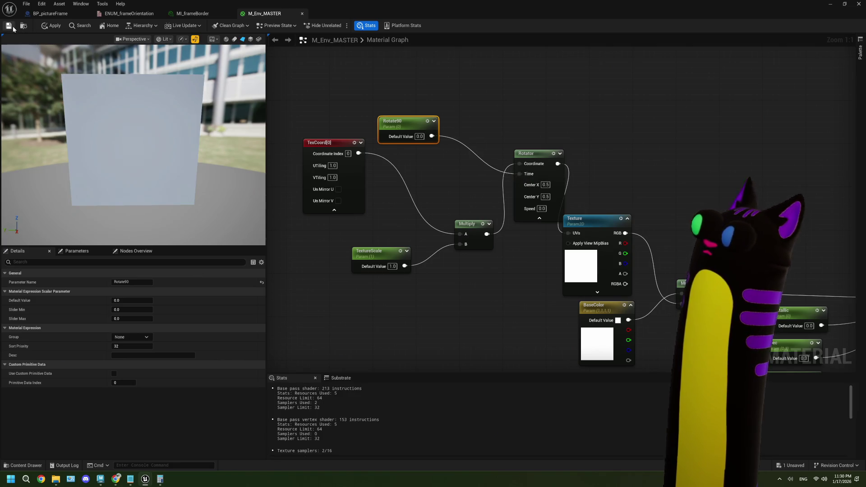
left_click(12, 28)
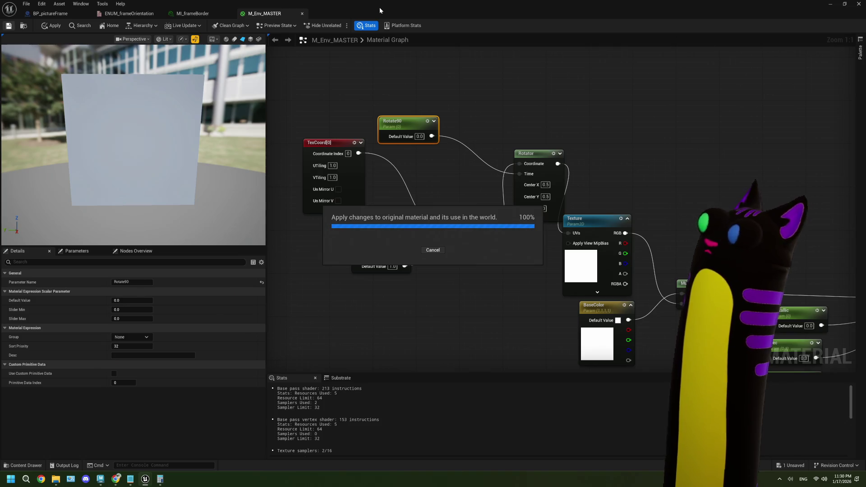
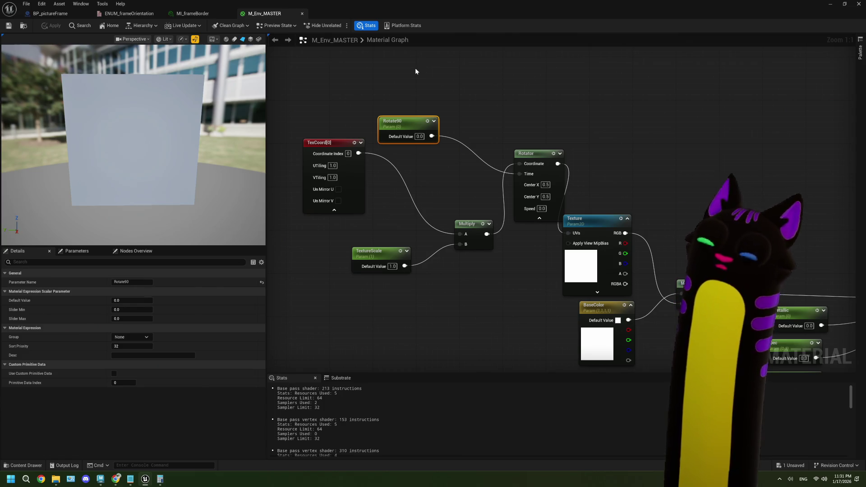
Step: Set the Rotator Speed to 0.5 in M_Env_MASTER and apply the material
left_click_drag(414, 132, 345, 119)
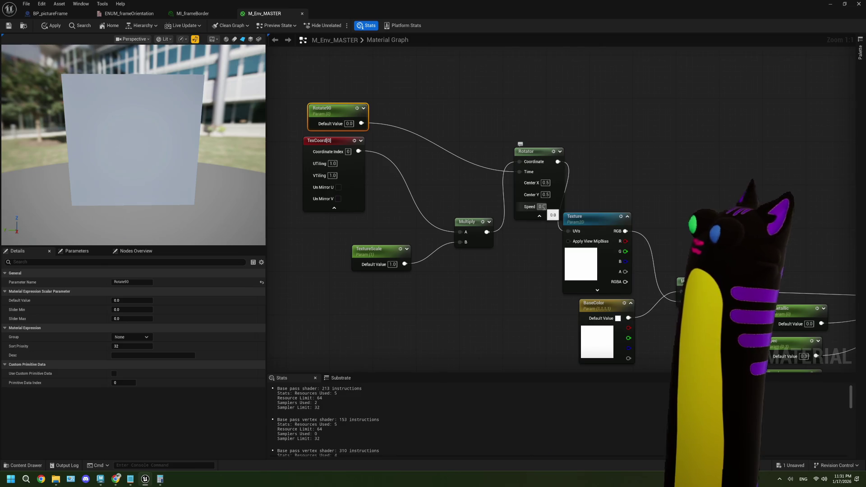
left_click(541, 206)
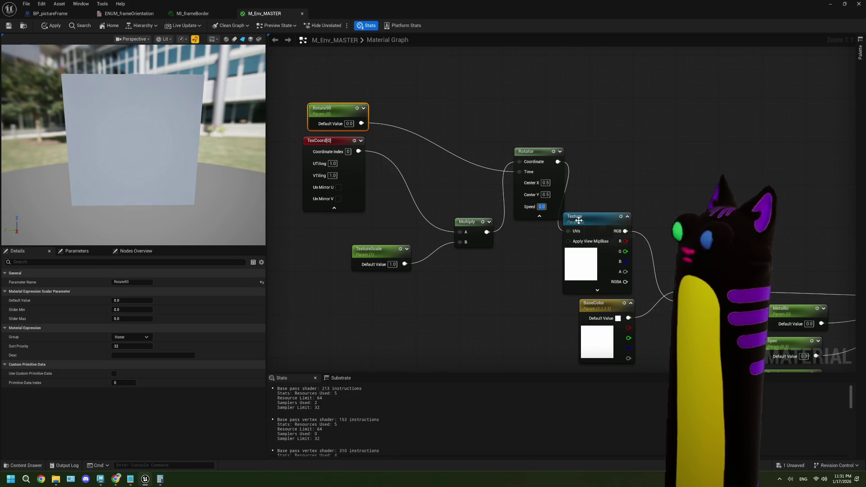
type("0.5")
left_click(613, 178)
left_click(51, 26)
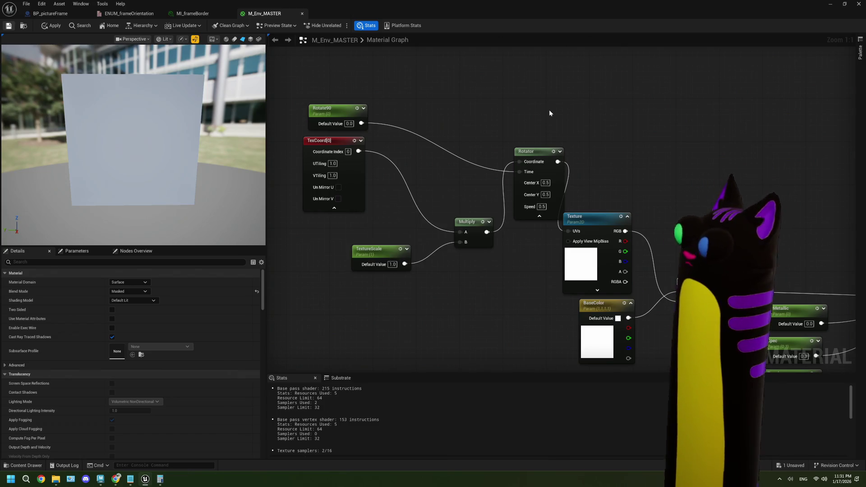
mouse_move(595, 10)
left_mouse_down()
mouse_move(623, 20)
mouse_move(440, 320)
mouse_move(412, 342)
left_mouse_up()
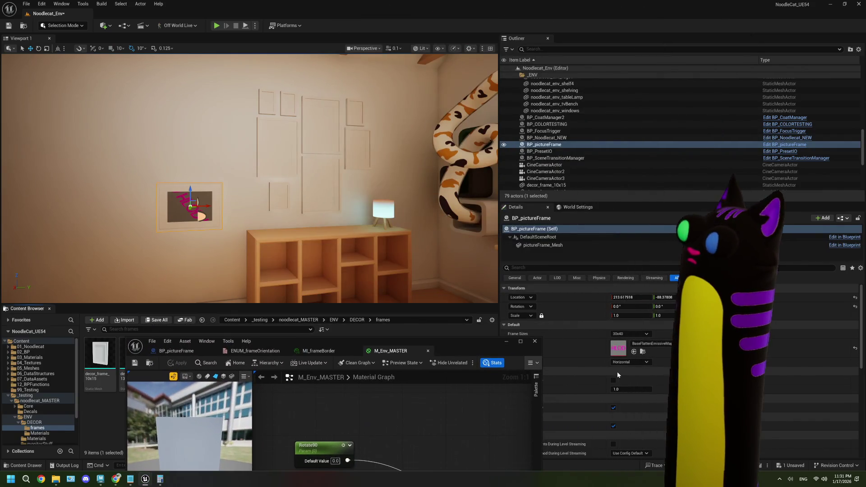
left_click(644, 345)
key("Escape")
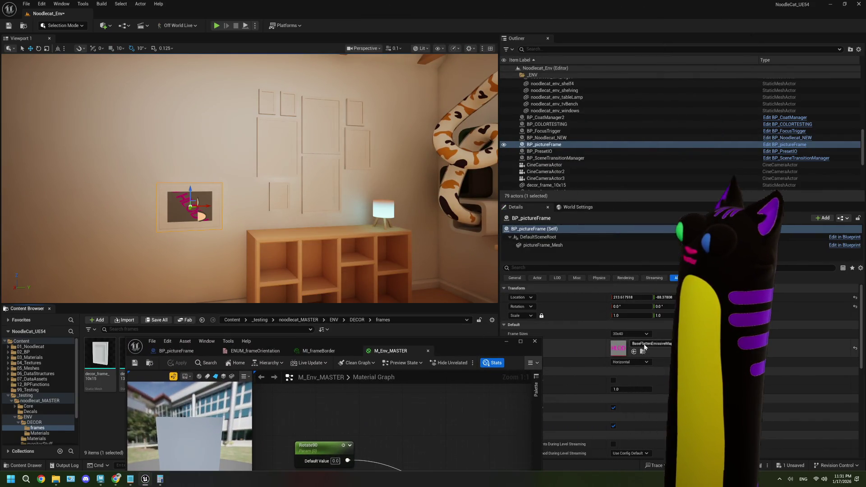
left_click(632, 362)
left_click(632, 375)
left_click(637, 365)
left_click(632, 369)
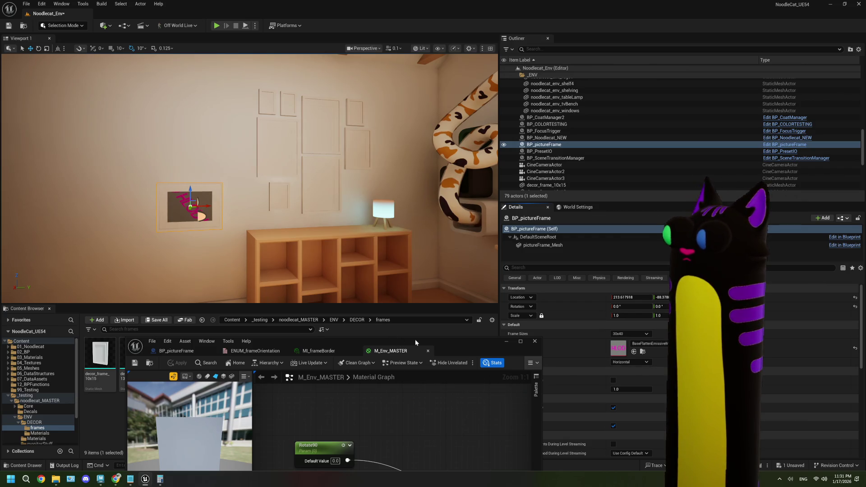
left_click_drag(415, 339, 436, 100)
double_click(446, 90)
left_click_drag(493, 190, 462, 191)
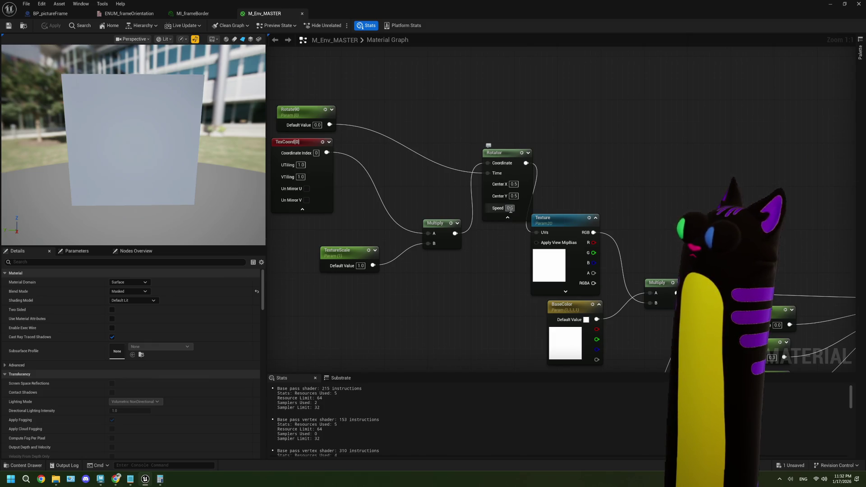
Step: Change the Rotator Speed to 1.0 and shrink the material editor to show the level
left_click(509, 209)
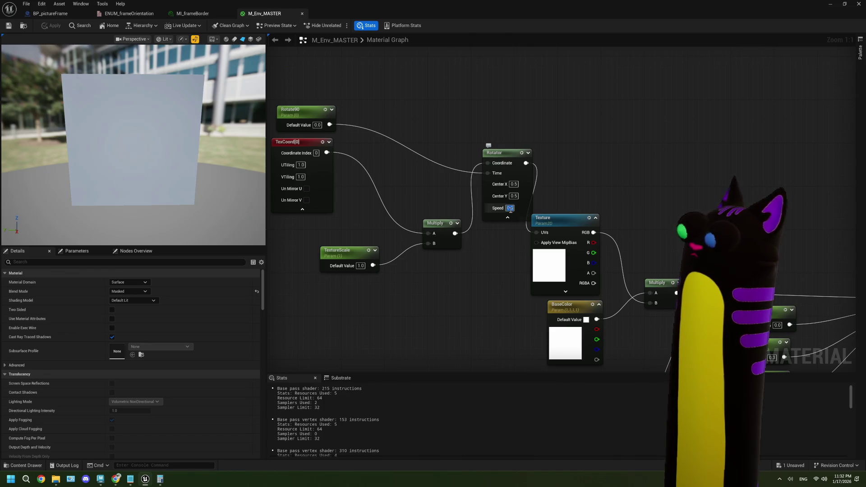
left_click(513, 240)
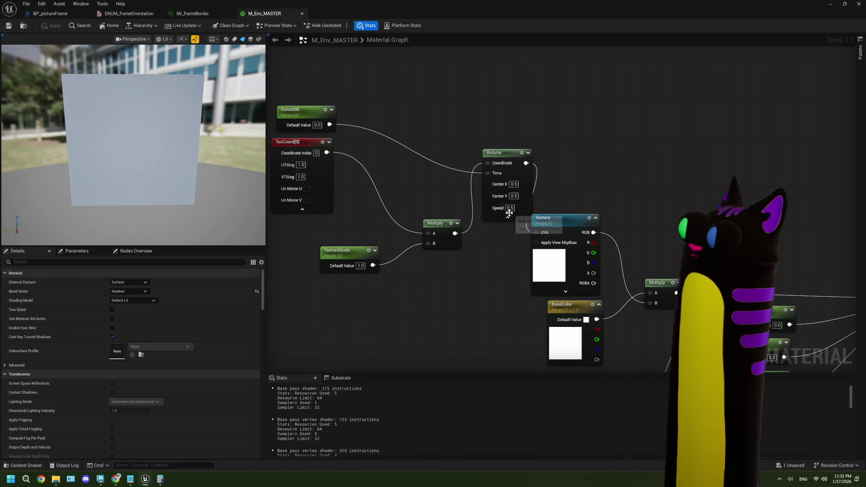
left_click_drag(419, 172, 462, 186)
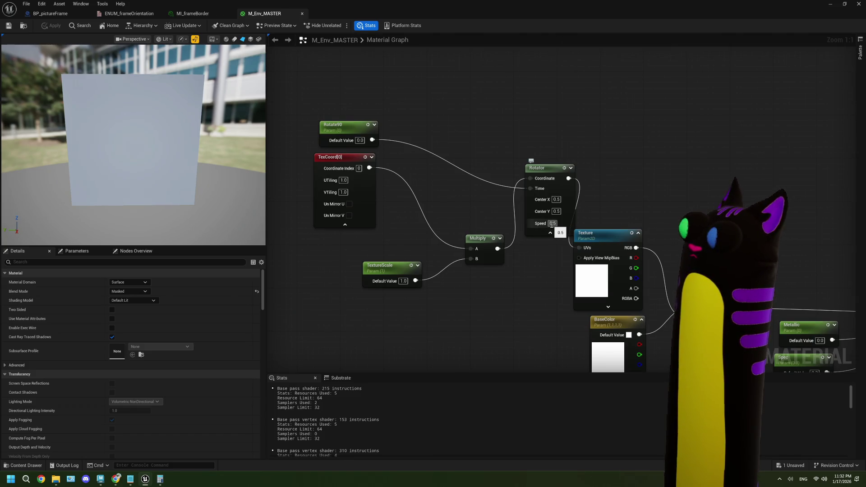
left_click(552, 224)
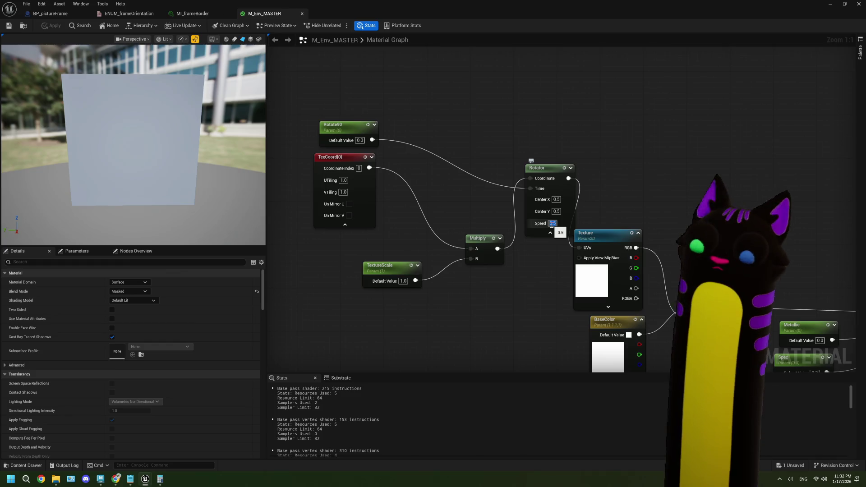
type("1")
key("Return")
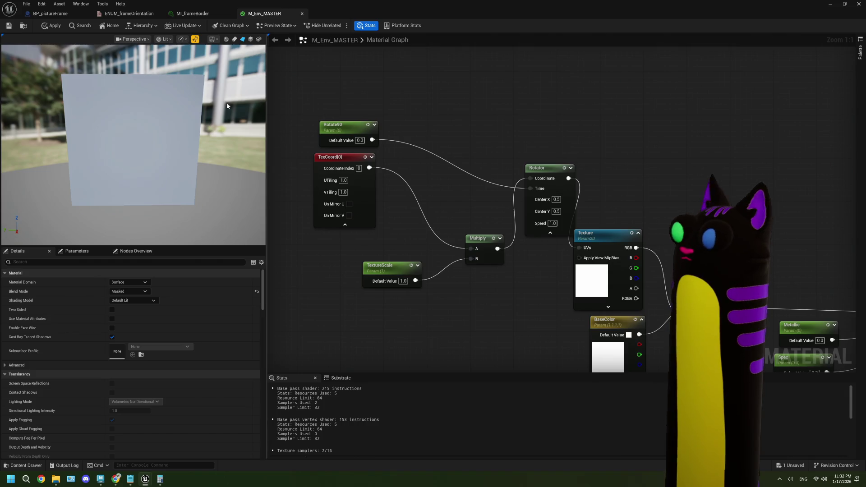
mouse_move(379, 13)
left_mouse_down()
mouse_move(358, 274)
mouse_move(326, 297)
left_mouse_up()
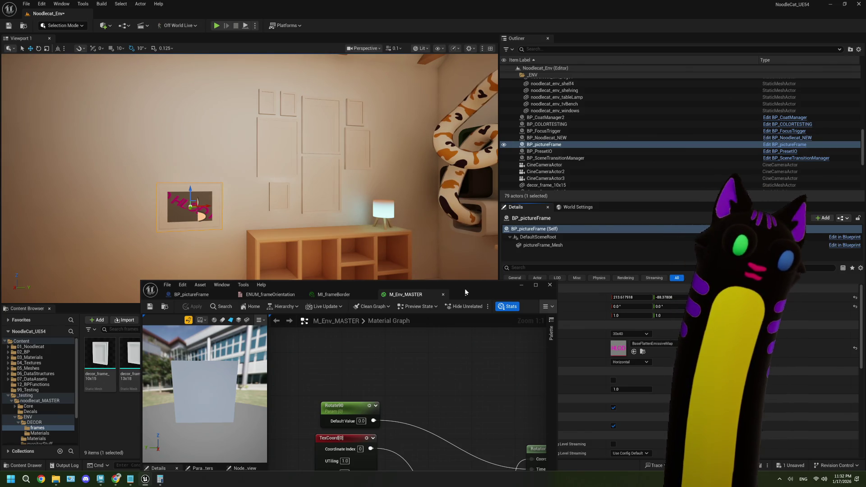
Step: Set Rotate90's default value to 3.14, save the material, and open MI_frameBorder
mouse_move(465, 291)
left_mouse_down()
mouse_move(575, 92)
mouse_move(556, 63)
left_mouse_up()
mouse_move(544, 264)
left_mouse_down()
mouse_move(518, 226)
mouse_move(448, 226)
mouse_move(493, 230)
left_mouse_up()
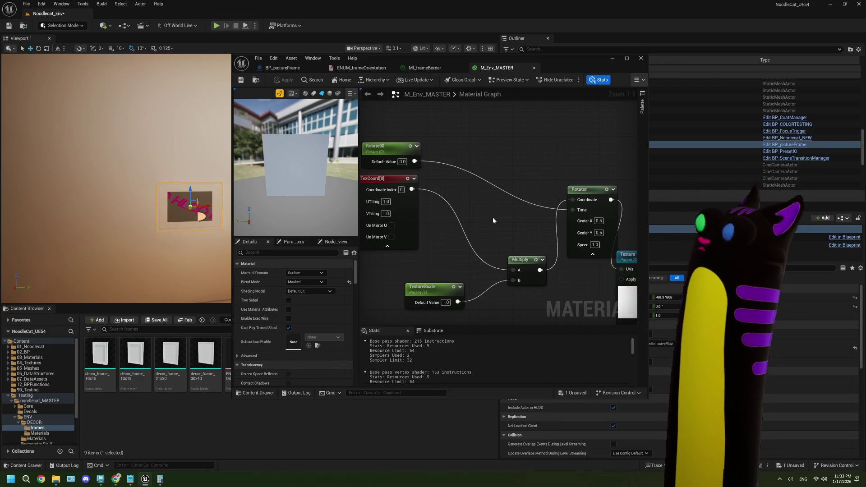
mouse_move(489, 214)
left_mouse_down()
mouse_move(516, 215)
mouse_move(518, 223)
left_mouse_up()
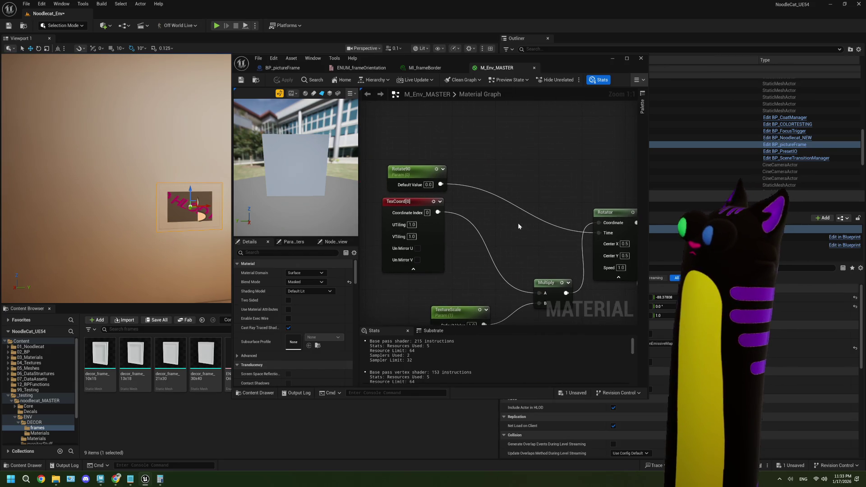
left_click(428, 185)
type("3.14")
key("Return")
left_click(242, 82)
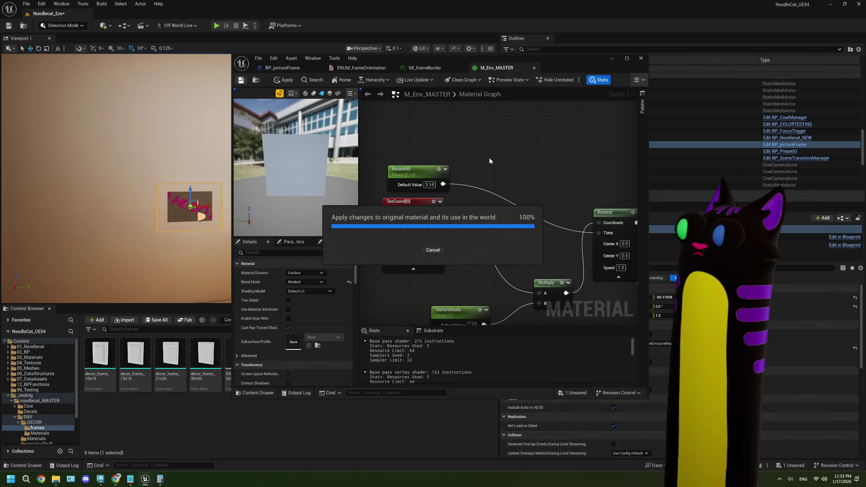
left_click(437, 68)
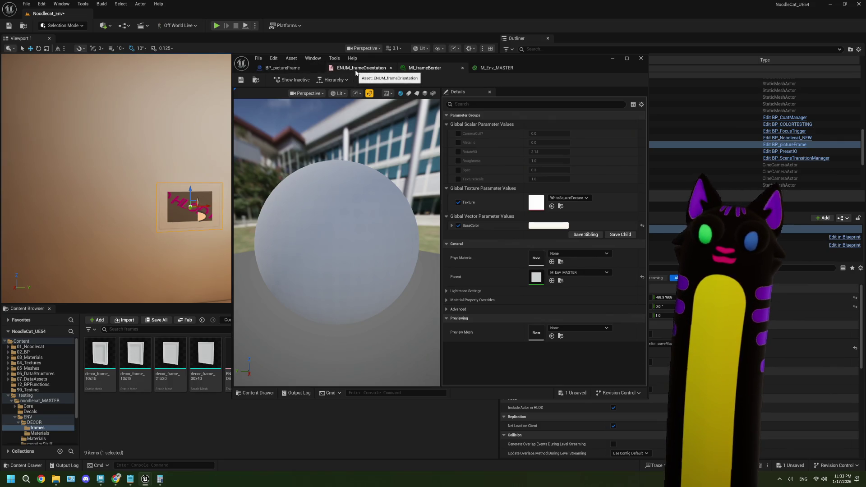
Step: Enter 3.14 for a Rotate90 parameter in BP_pictureFrame, then compile and save
left_click(282, 68)
left_click_drag(468, 222, 437, 228)
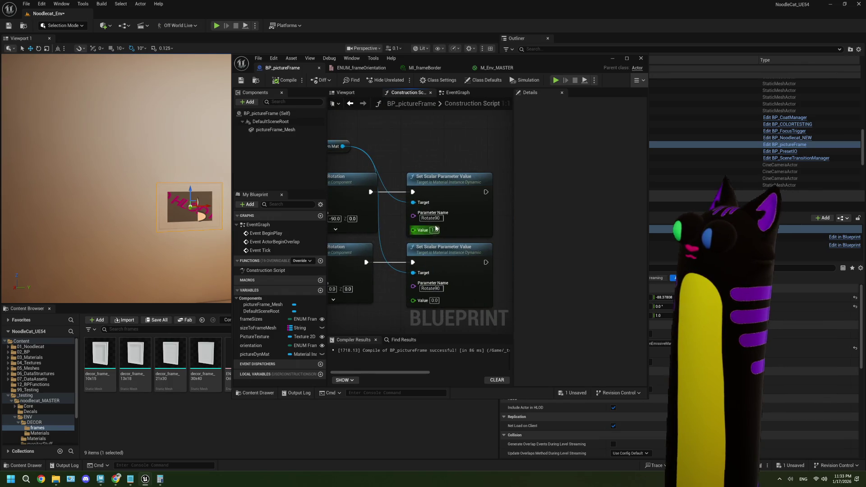
type("3.14")
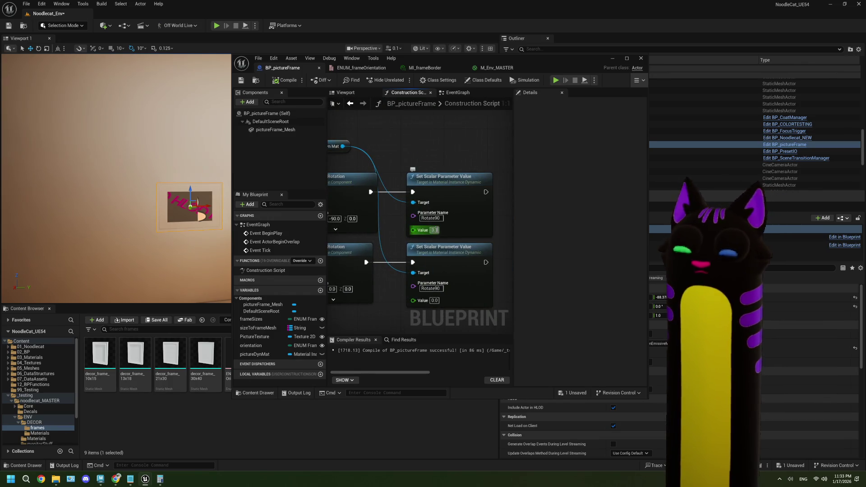
left_click(392, 143)
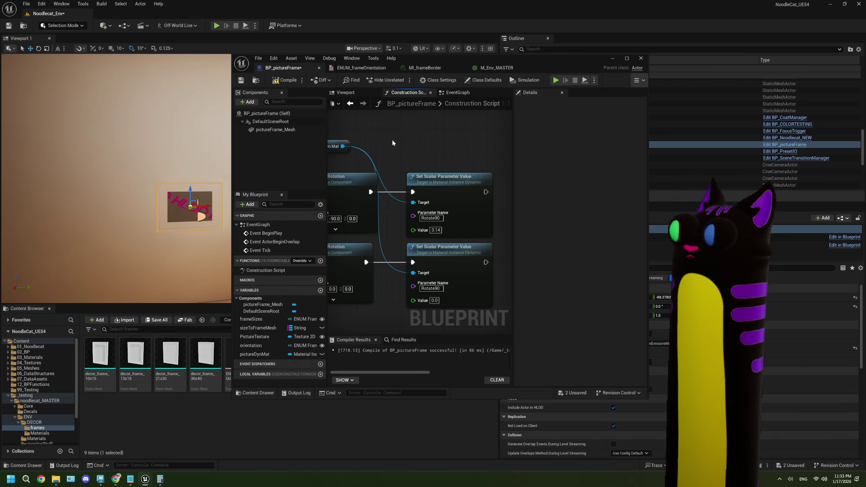
left_click(286, 80)
left_click(241, 80)
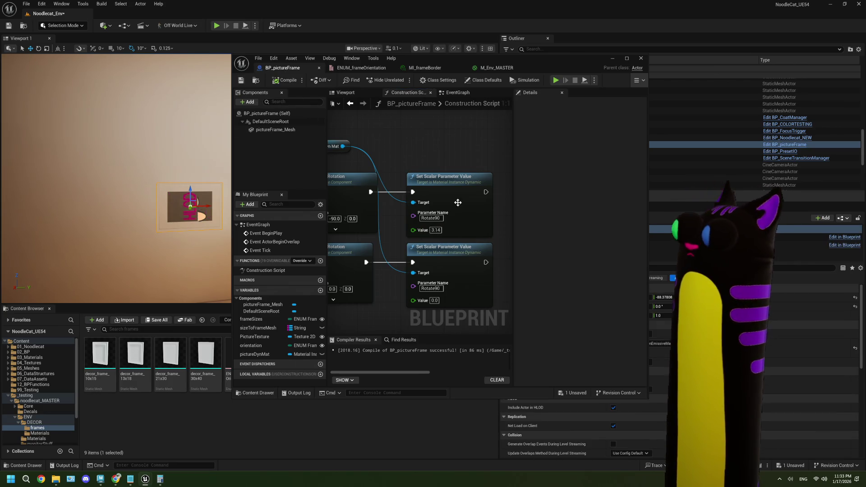
Step: Change the upper Rotate90 value to 1.5, recompile, save, and return to M_Env_MASTER
mouse_move(551, 69)
left_mouse_down()
mouse_move(505, 72)
mouse_move(573, 73)
left_mouse_up()
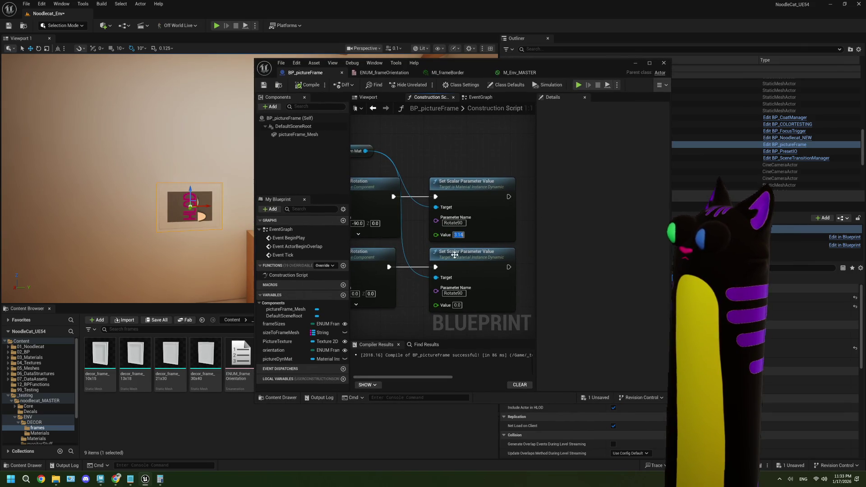
scroll(397, 302, "down", 1)
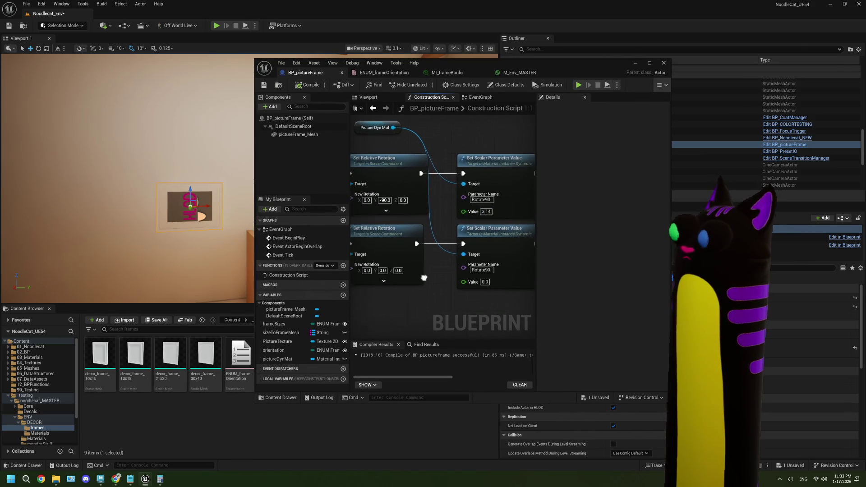
left_click(478, 224)
type("1")
key("Return")
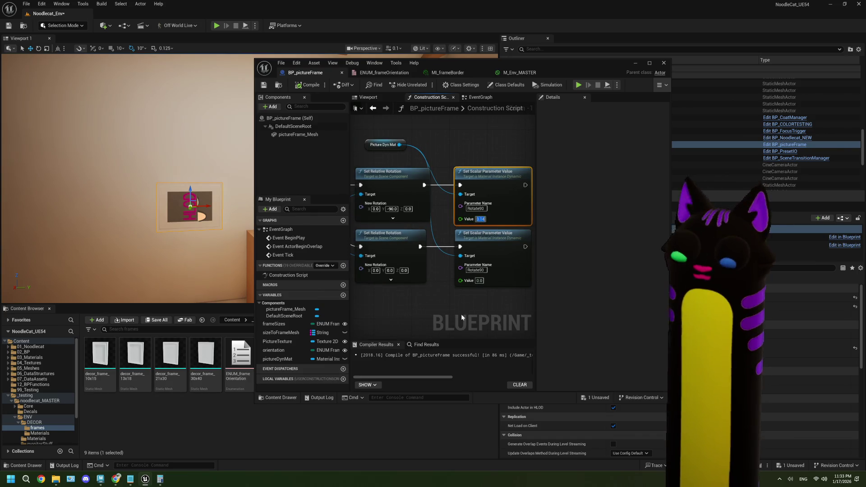
type("5")
left_click(453, 137)
left_click(295, 85)
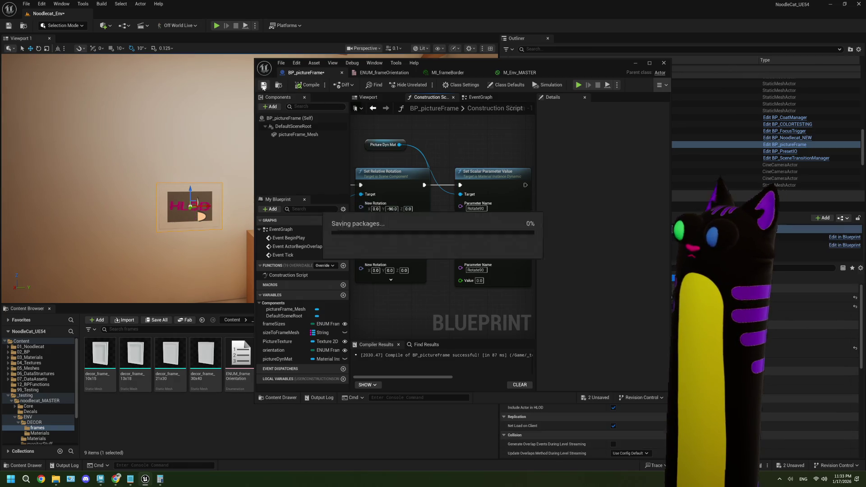
left_click(519, 73)
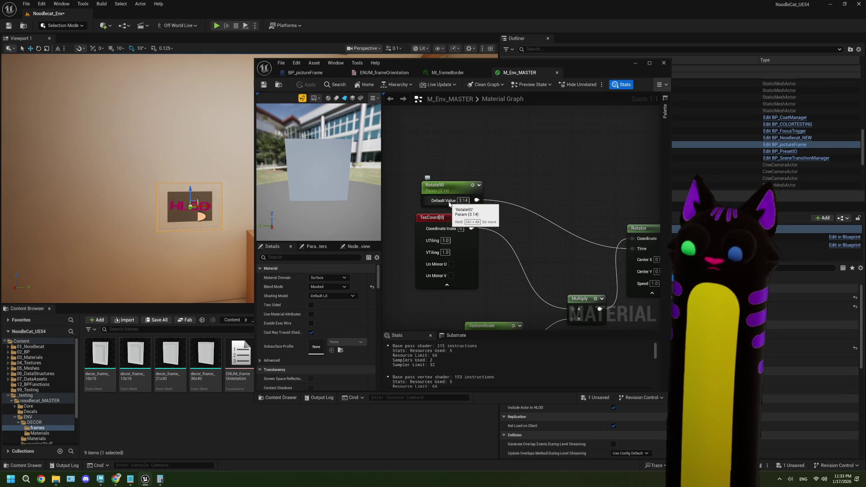
Step: Reset Rotate90's default value to 0 and add a Pi node to the graph
left_click(463, 200)
type("0")
key("Return")
mouse_move(474, 201)
left_mouse_down()
mouse_move(525, 225)
mouse_move(519, 188)
mouse_move(474, 200)
left_mouse_up()
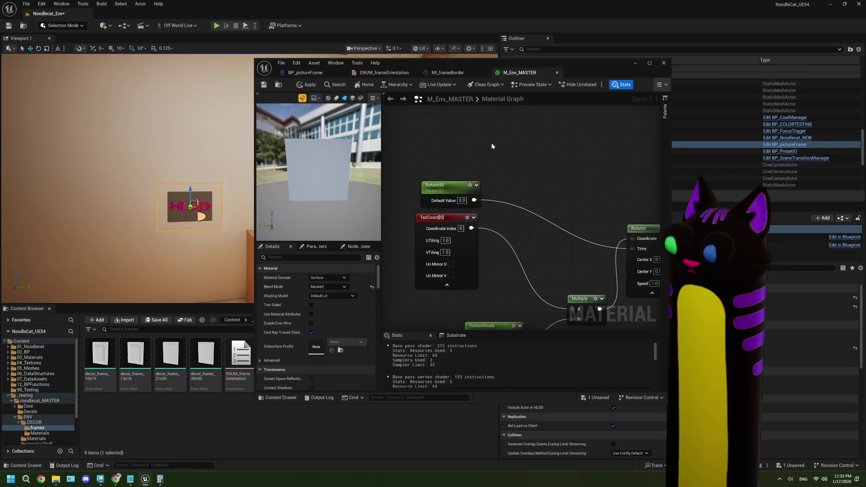
right_click(466, 144)
type("pi")
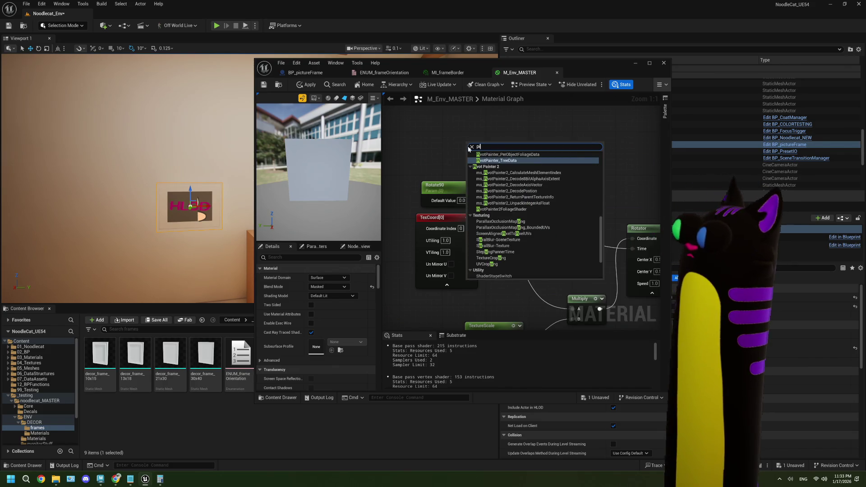
scroll(538, 213, "down", 5)
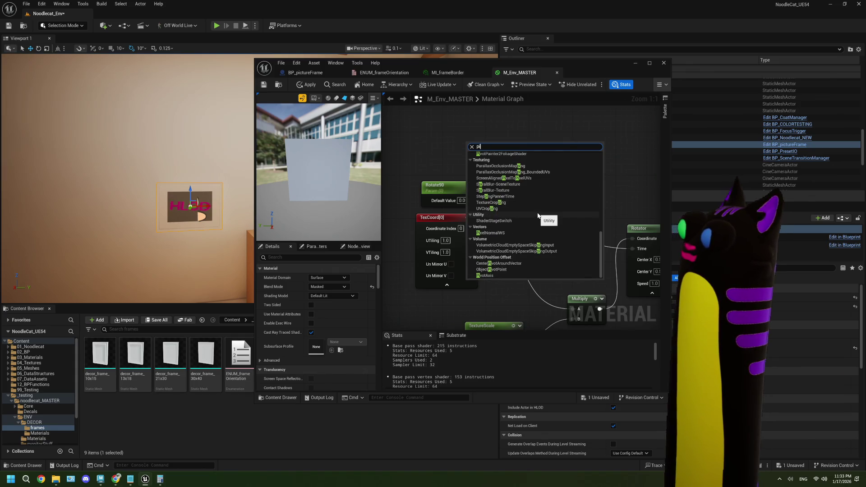
scroll(537, 214, "up", 5)
scroll(537, 212, "up", 3)
left_click(538, 212)
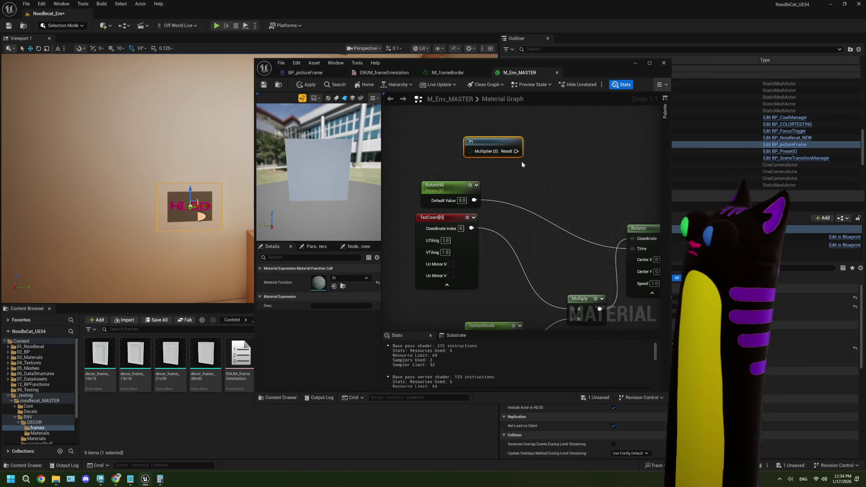
mouse_move(500, 140)
left_mouse_down()
mouse_move(488, 140)
mouse_move(528, 165)
left_mouse_up()
Step: Multiply Rotate90 by 0.5, feed it into Pi's Multiplier, and apply the material
left_click_drag(474, 199, 476, 162)
left_click(484, 168)
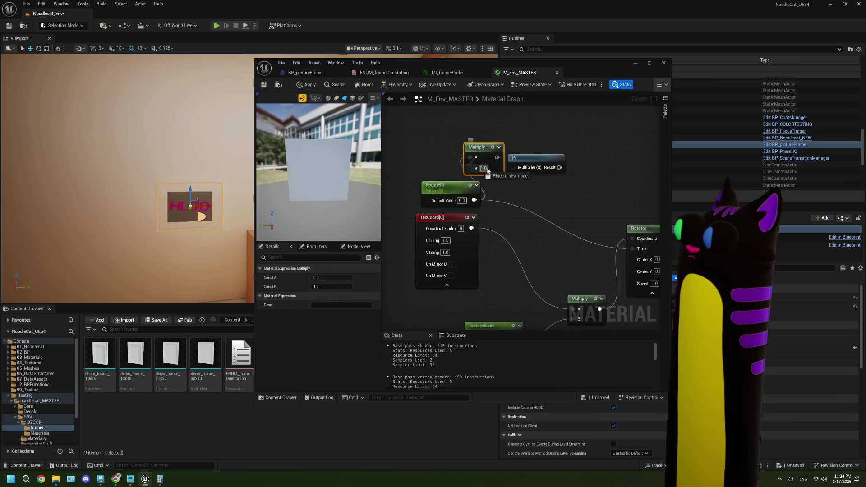
type("5")
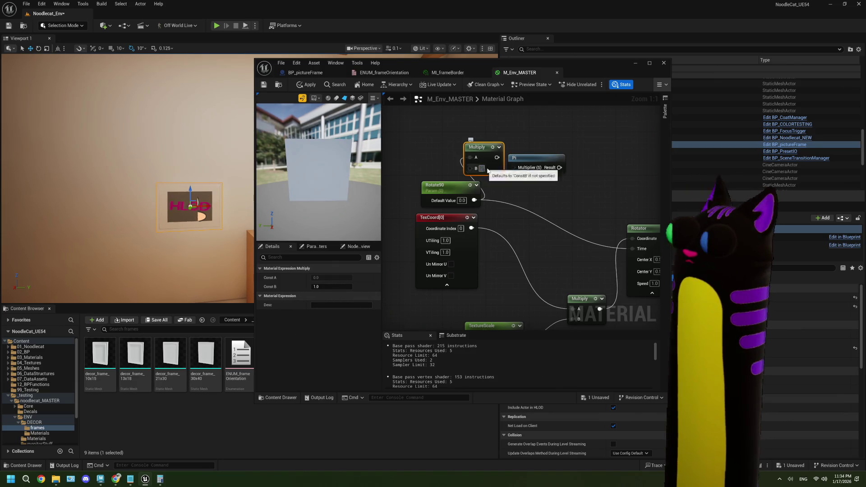
left_click(536, 186)
mouse_move(497, 158)
left_mouse_down()
mouse_move(615, 268)
mouse_move(633, 249)
left_mouse_up()
left_click(264, 84)
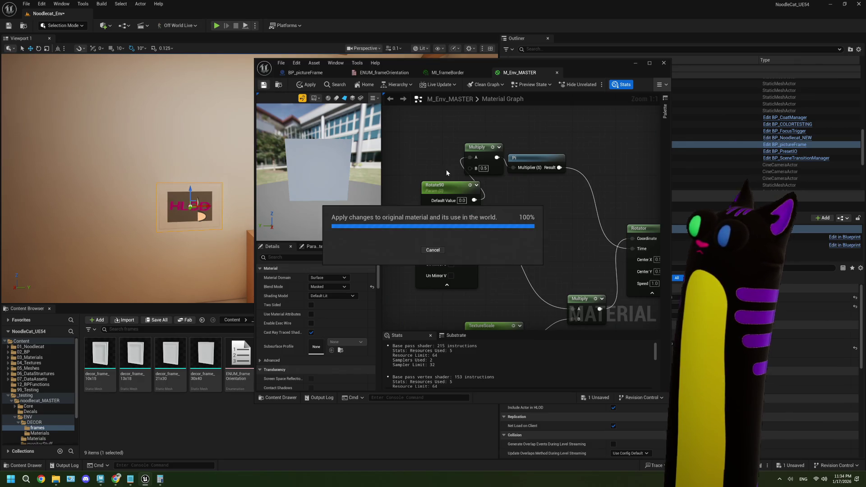
Step: Set BP_pictureFrame's first Rotate90 value to 1.0, save, and close the blueprint editor
left_click(433, 74)
left_click(330, 73)
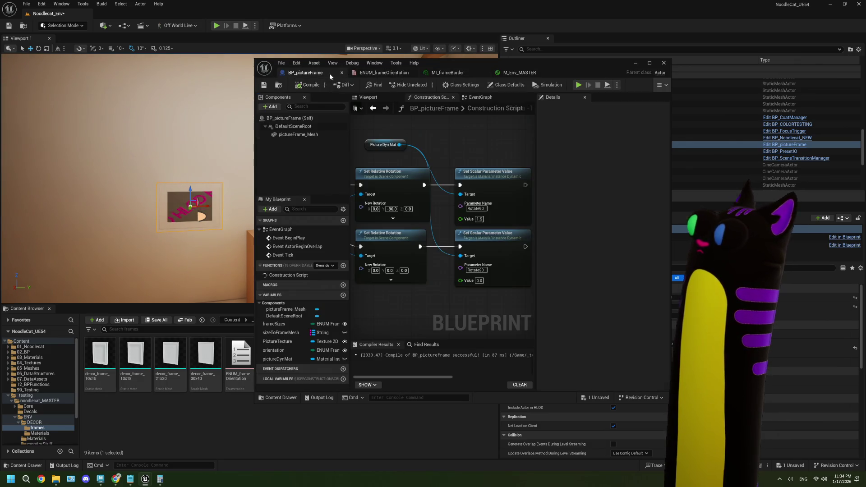
double_click(479, 219)
type("1")
key("Return")
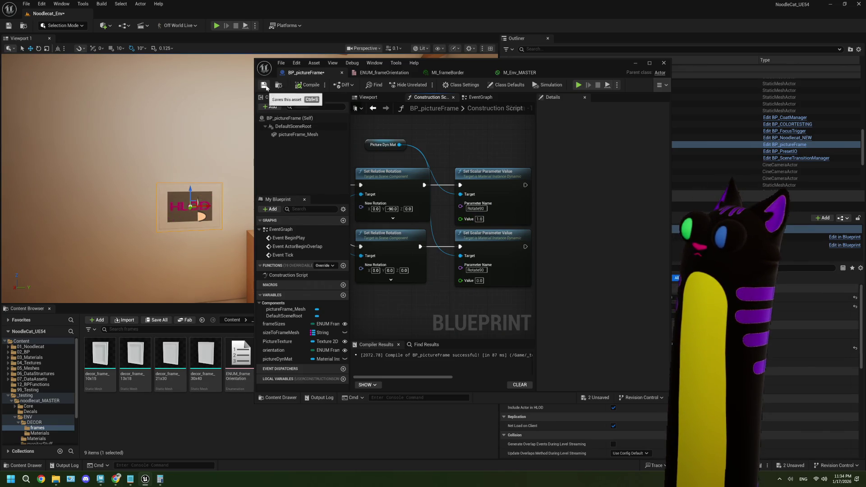
left_click(264, 85)
left_click(649, 64)
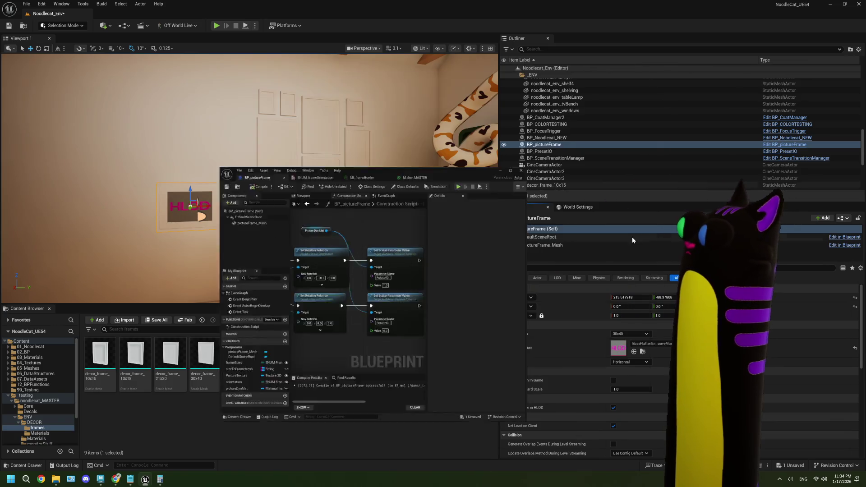
Step: Set the picture frame's Orientation to Vertical
left_click(630, 362)
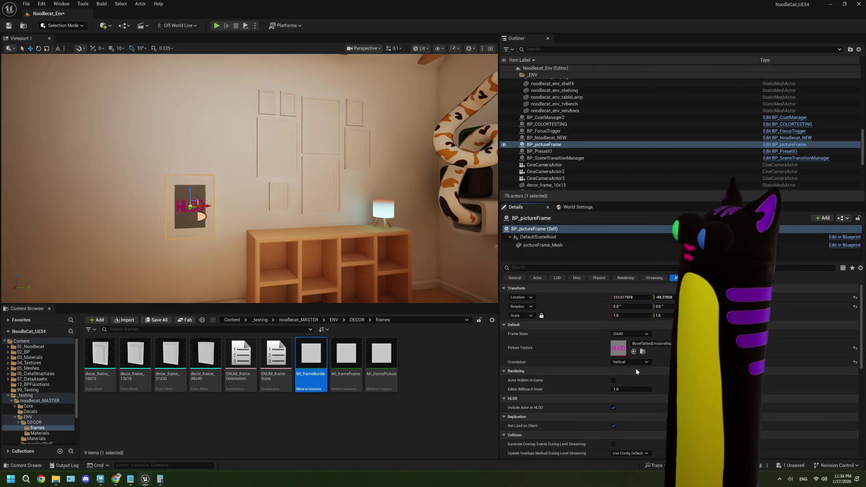
left_click(634, 362)
left_click(632, 363)
left_click(632, 377)
Step: Try Frame Sizes 21x30 and 10x15, return to 30x40, and save the level
left_click(635, 333)
left_click(632, 343)
left_click(631, 336)
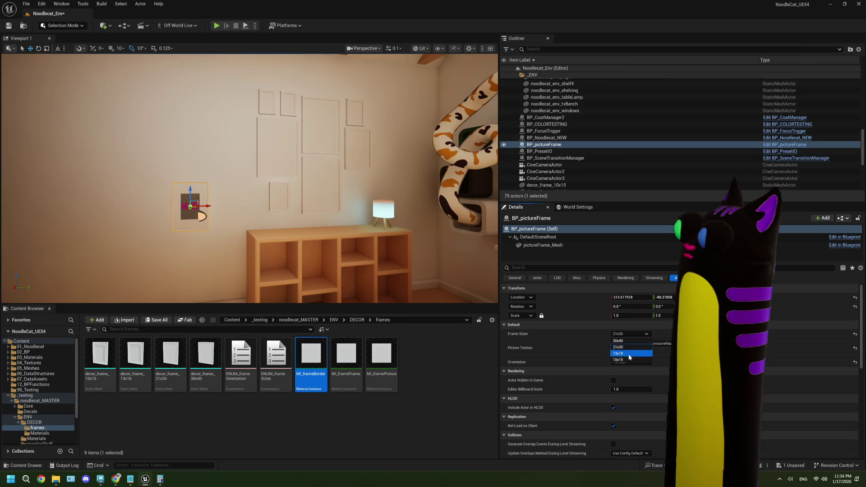
left_click(629, 356)
left_click(629, 335)
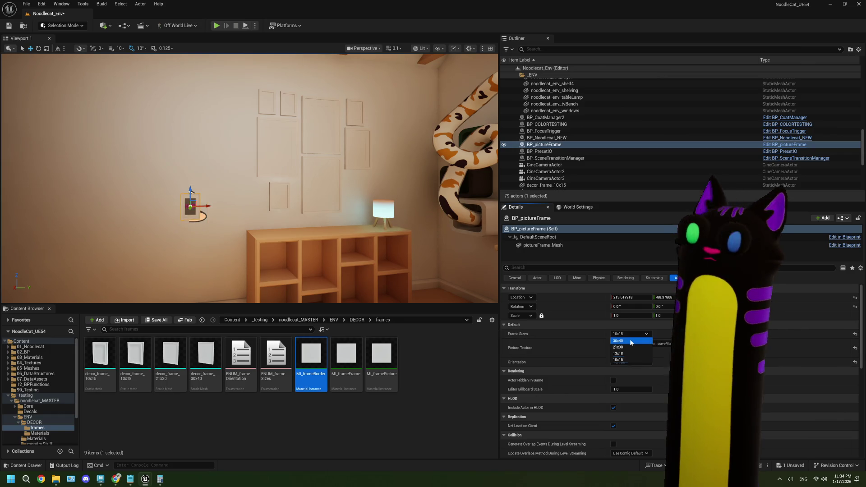
left_click(630, 341)
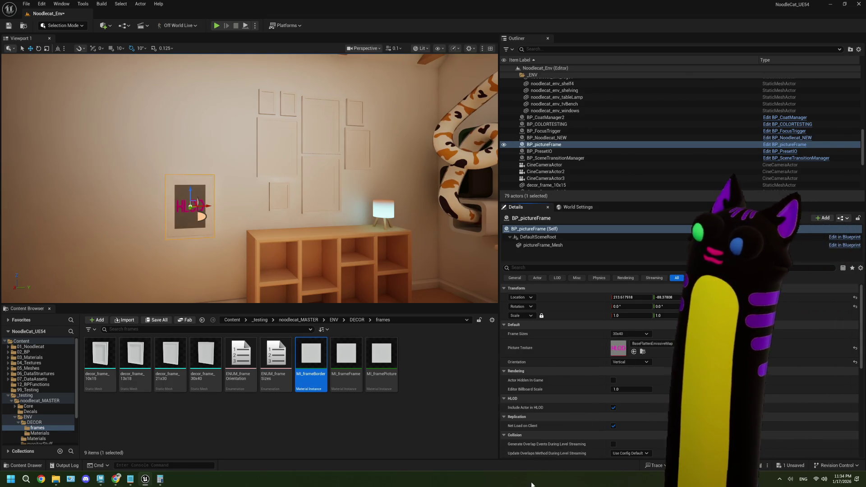
left_click(481, 382)
key("ctrl+s")
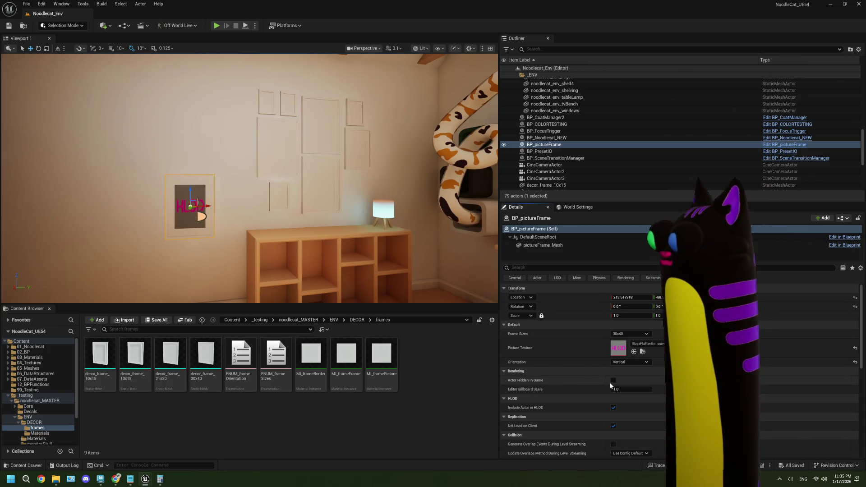
Step: Switch Orientation to Horizontal and back to Vertical, then save the level
left_click(624, 362)
left_click(623, 369)
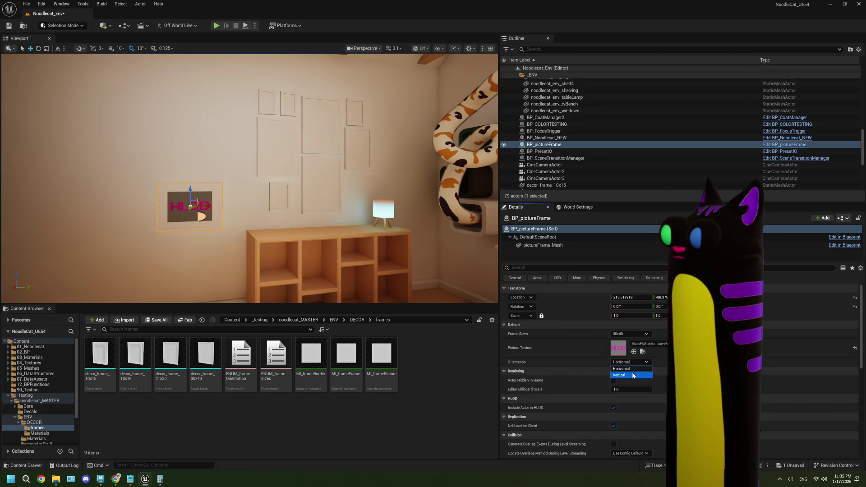
left_click(632, 375)
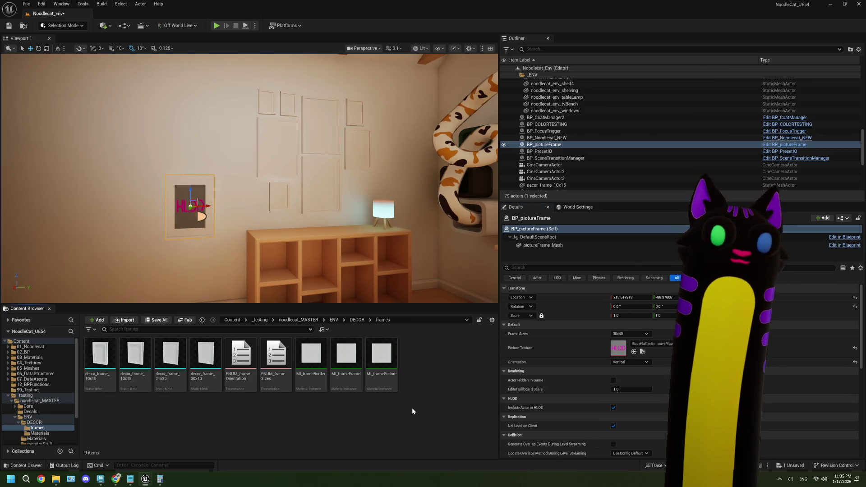
key("ctrl+s")
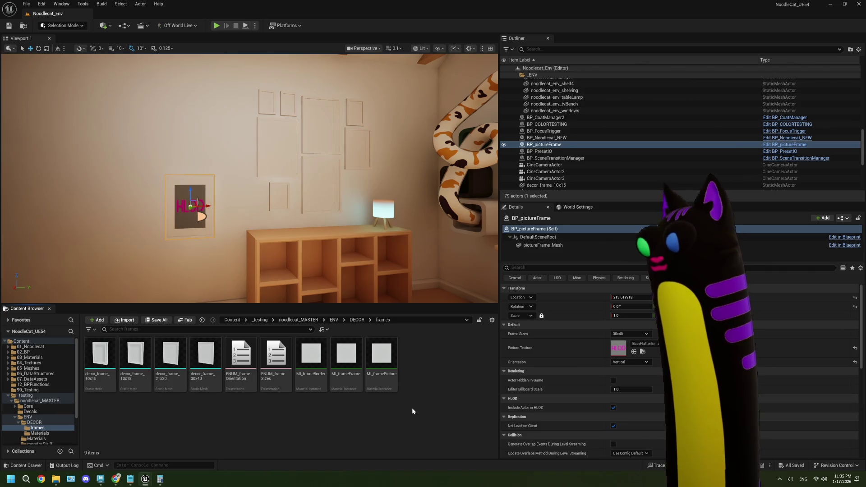
Step: Raise the frame higher on the wall and set its Picture Texture to the calico fur
mouse_move(197, 200)
left_mouse_down()
mouse_move(236, 171)
mouse_move(217, 149)
left_mouse_up()
left_click(643, 347)
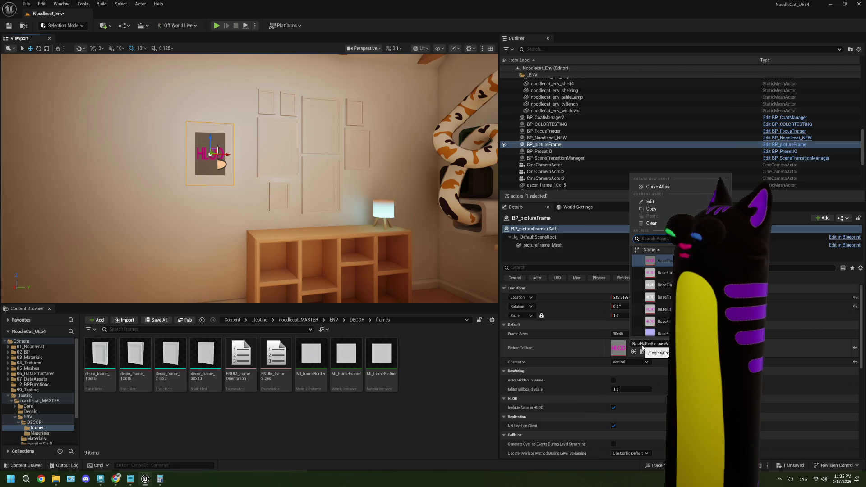
scroll(650, 307, "down", 3)
left_click(649, 300)
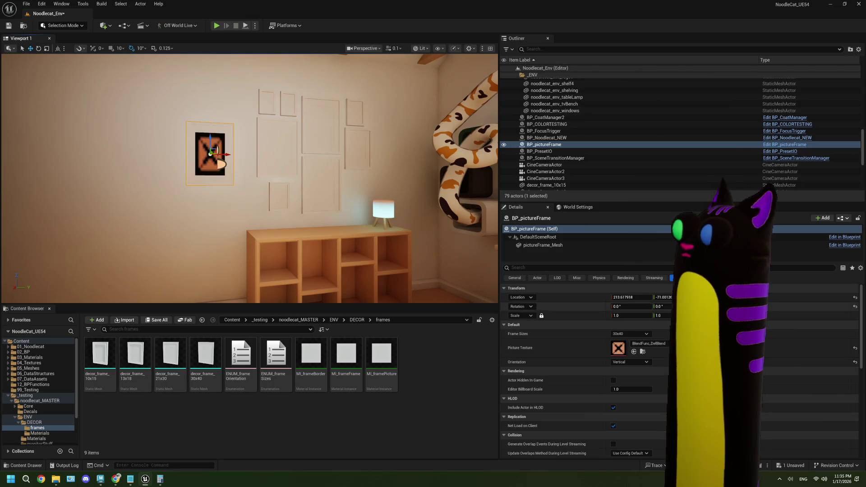
left_click(649, 344)
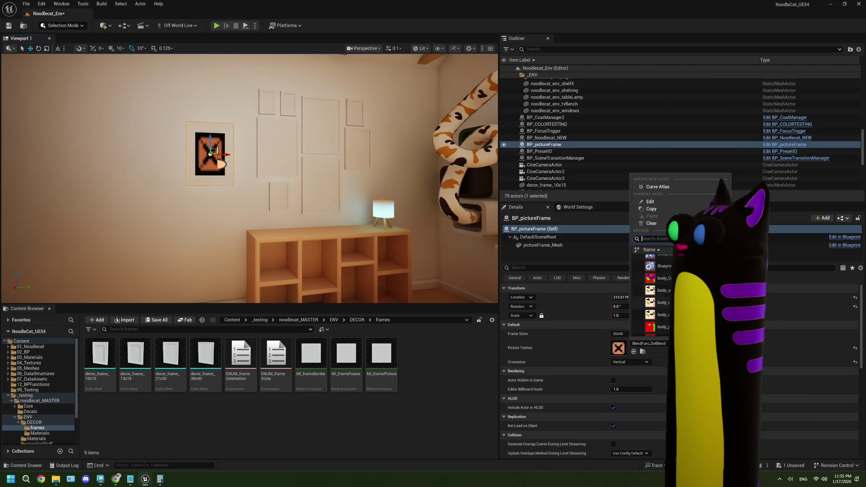
left_click(659, 291)
Step: Toggle Orientation to Horizontal and leave it on Vertical
left_click(637, 363)
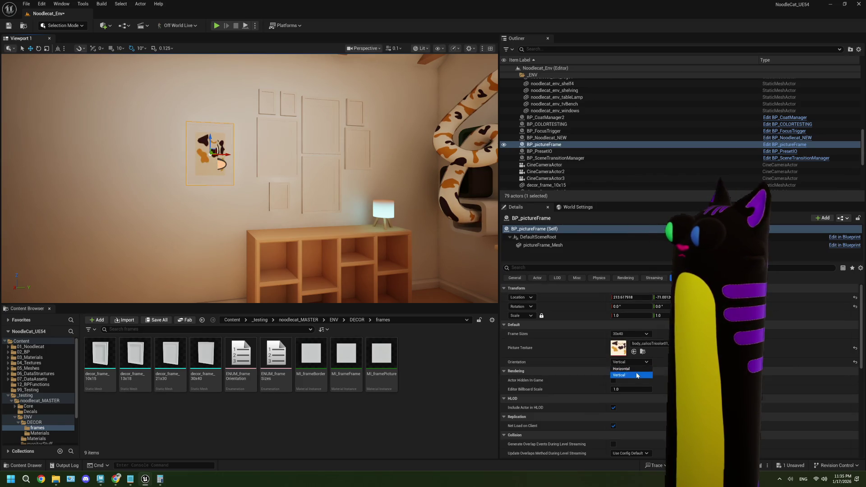
left_click(635, 369)
left_click(635, 364)
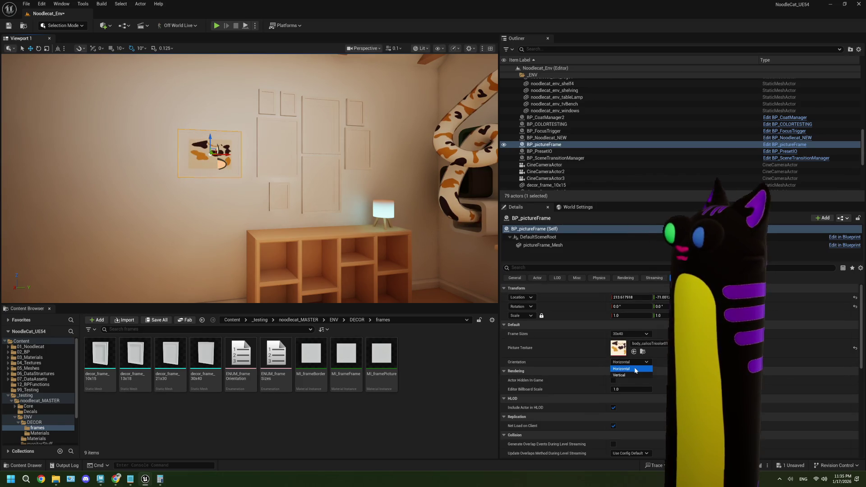
left_click(634, 375)
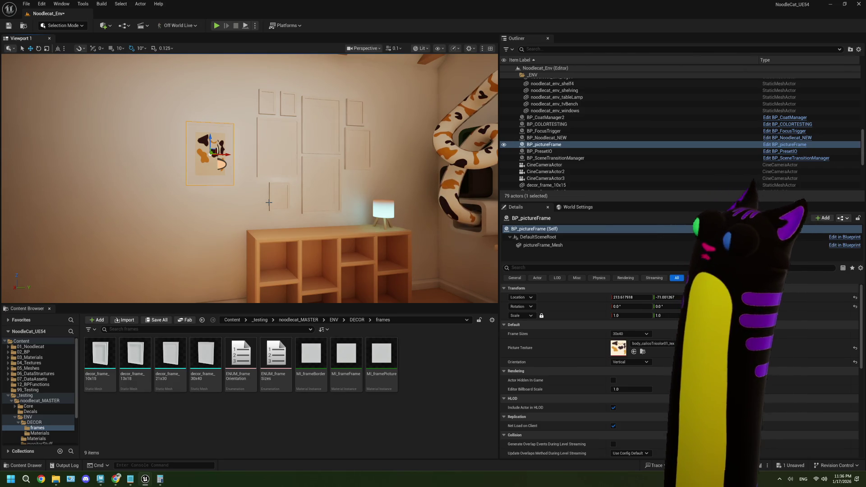
Step: Set Orientation to Horizontal and the Picture Texture to BlendFunc_DefBlend
left_click(643, 363)
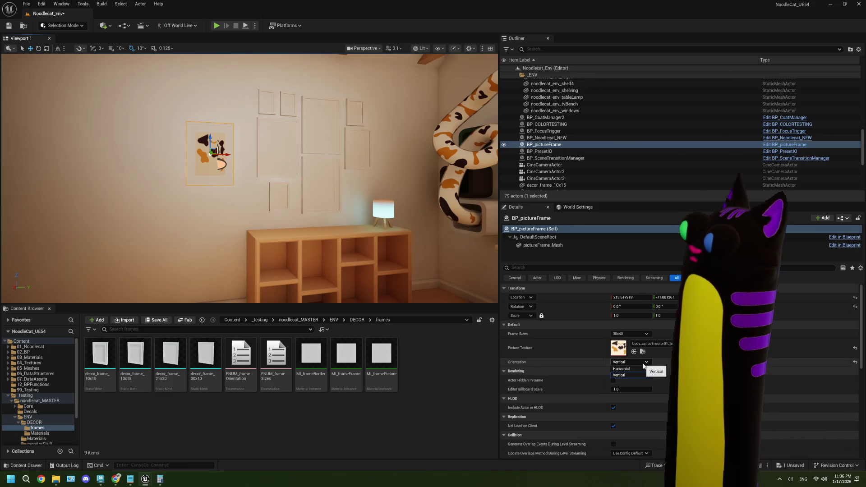
left_click(638, 369)
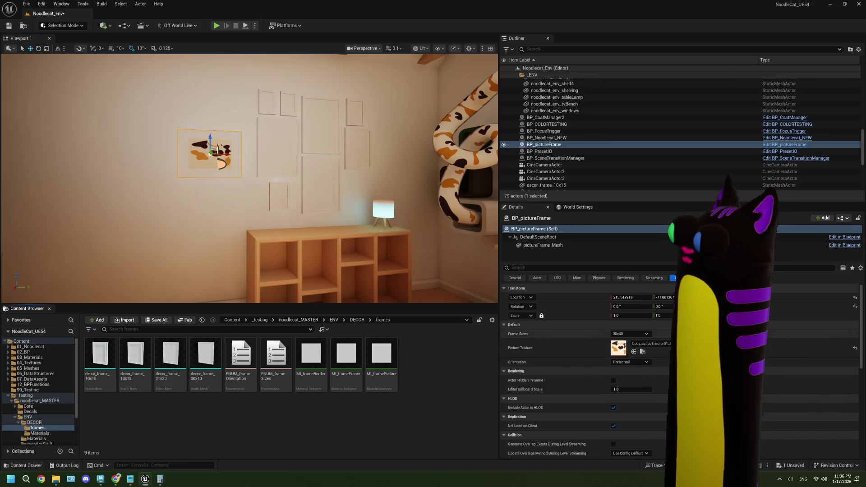
left_click(650, 344)
scroll(655, 295, "up", 5)
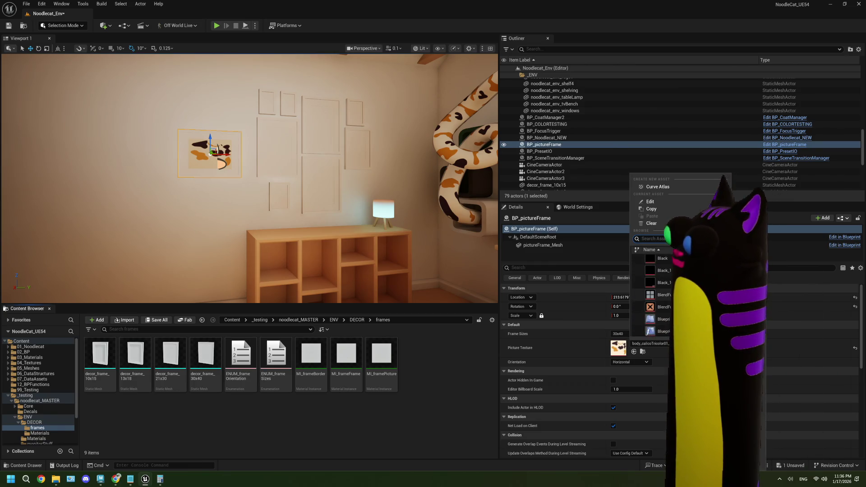
left_click(661, 307)
Step: Test Vertical orientation, then switch the frame back to Horizontal
left_click(629, 363)
left_click(628, 364)
left_click(626, 366)
left_click(627, 372)
left_click(626, 365)
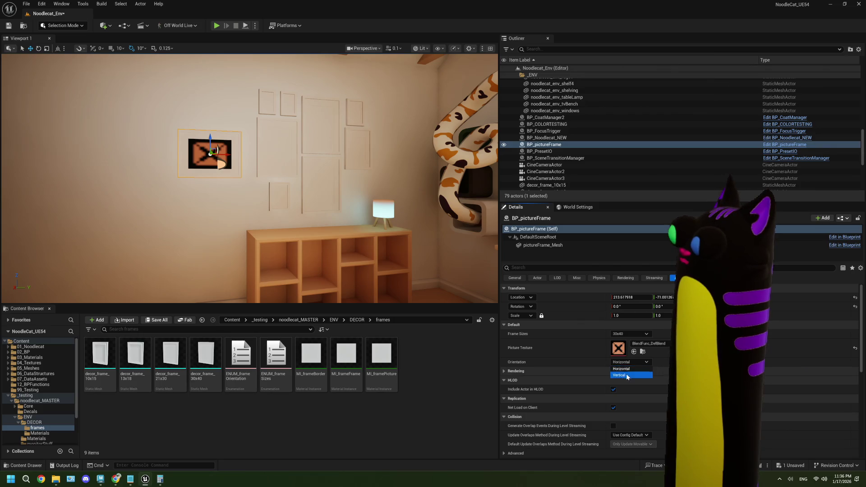
left_click(627, 375)
left_click(629, 362)
left_click(629, 369)
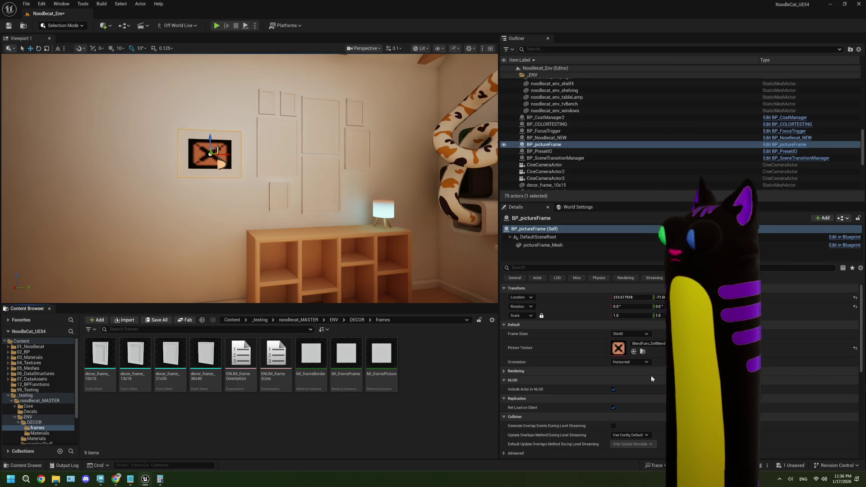
Step: Set the Picture Texture to the yellow S image CASC_Solo_On
left_click(649, 343)
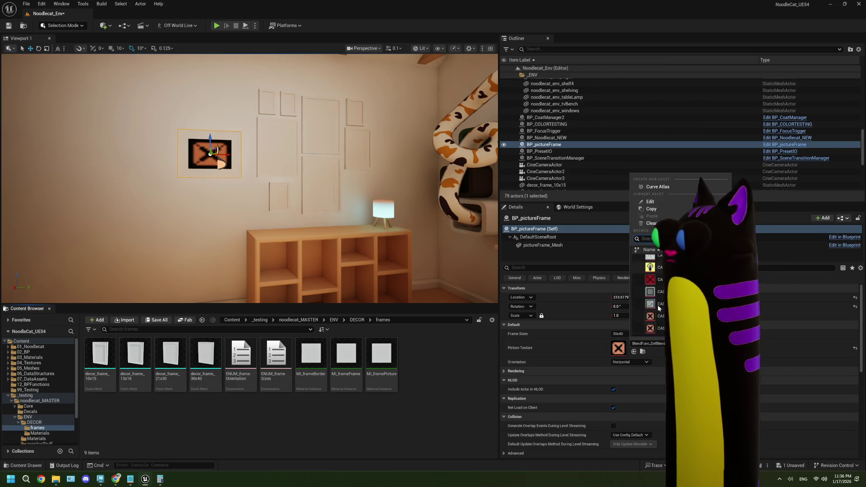
scroll(659, 308, "down", 2)
left_click(657, 280)
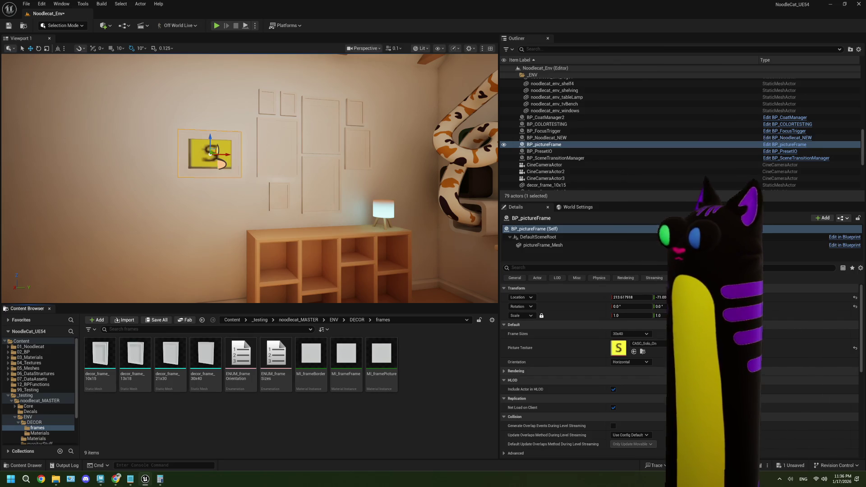
Step: Toggle Orientation to Vertical and back to Horizontal, then save the level
left_click(625, 362)
left_click(625, 375)
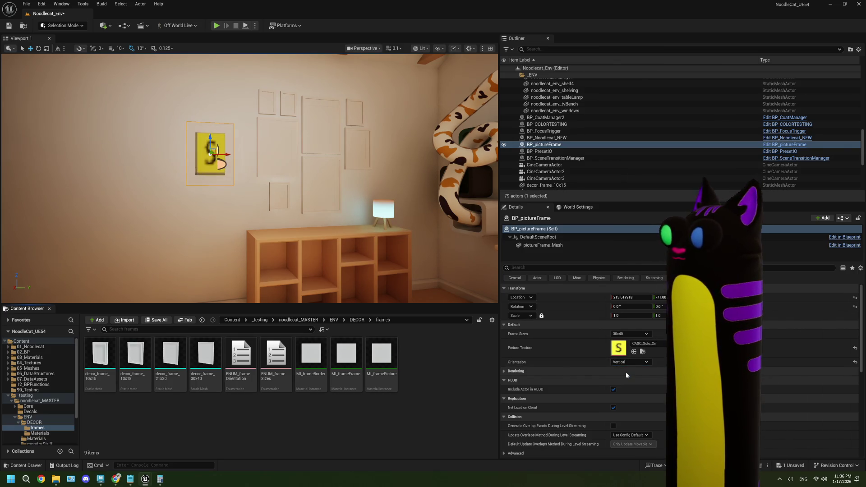
left_click(627, 362)
left_click(627, 369)
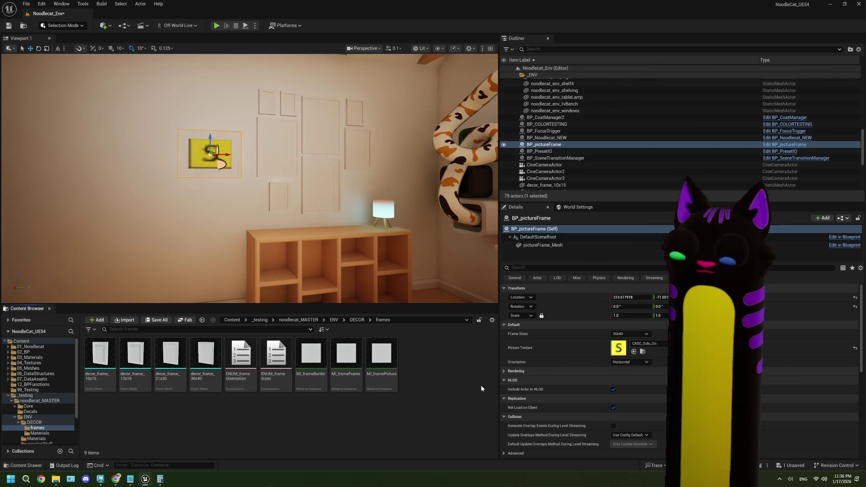
key("ctrl+s")
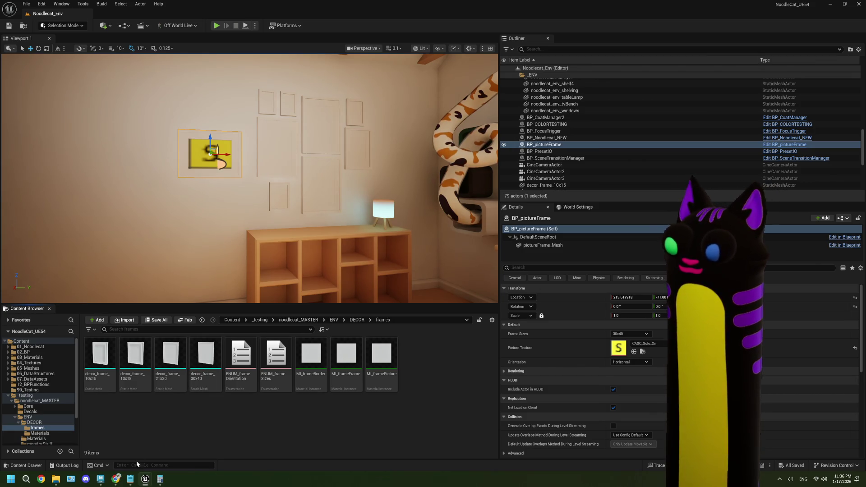
left_click(119, 480)
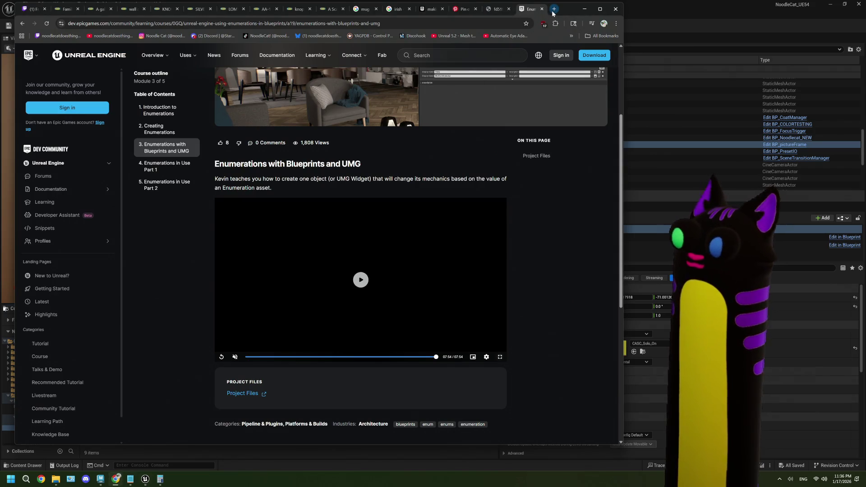
Step: Search 'silly units of measurement' and open Wikipedia's list of humorous units
left_click(555, 9)
type("silly ")
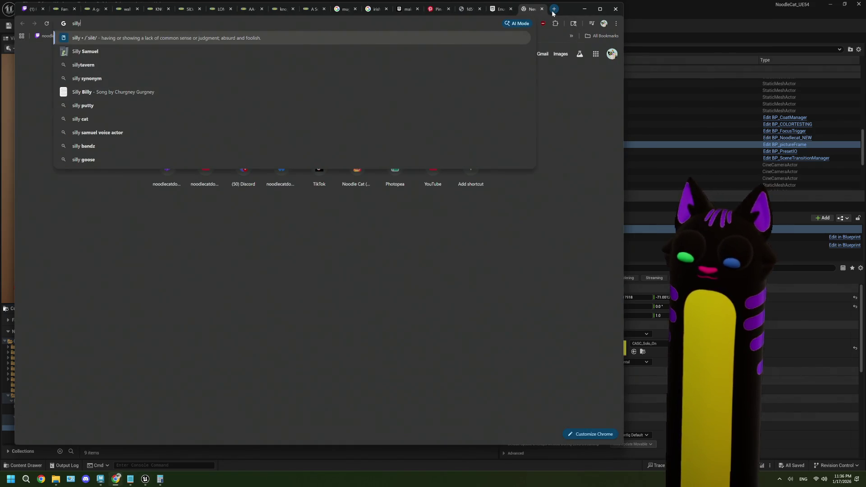
type("units of measurement")
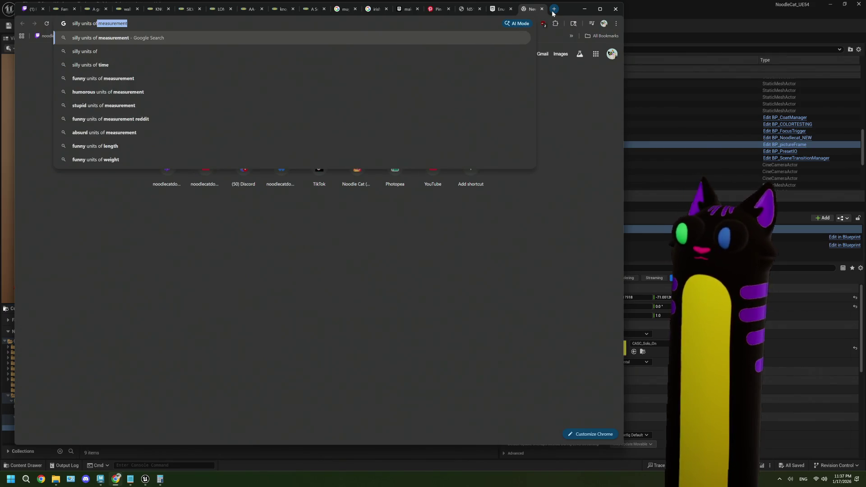
key("Return")
left_click(151, 118)
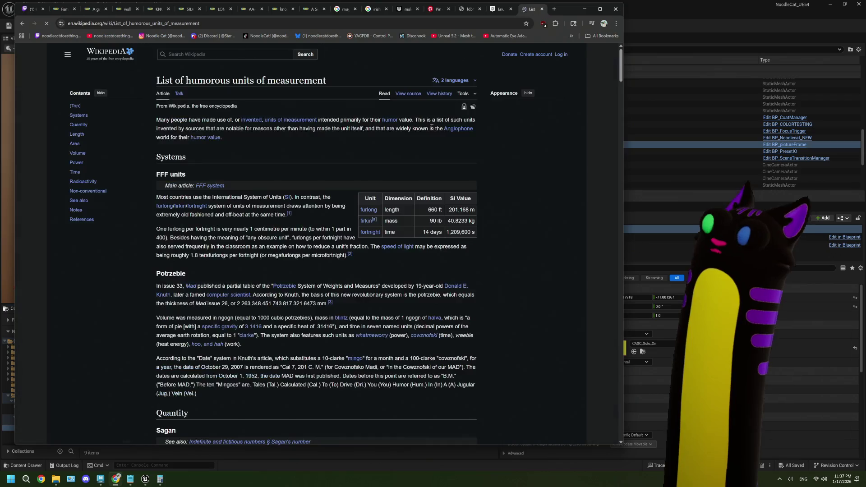
scroll(289, 256, "down", 3)
scroll(283, 255, "up", 2)
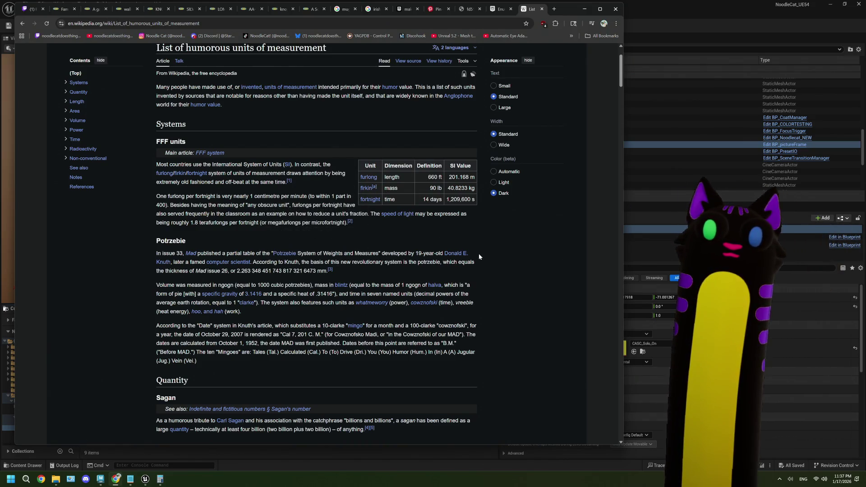
Step: Search 'map of who uses imperial system' and preview the Statista Metric or Imperial? chart
left_click(555, 13)
type("map ")
type("who used ")
type("imp")
key("Down")
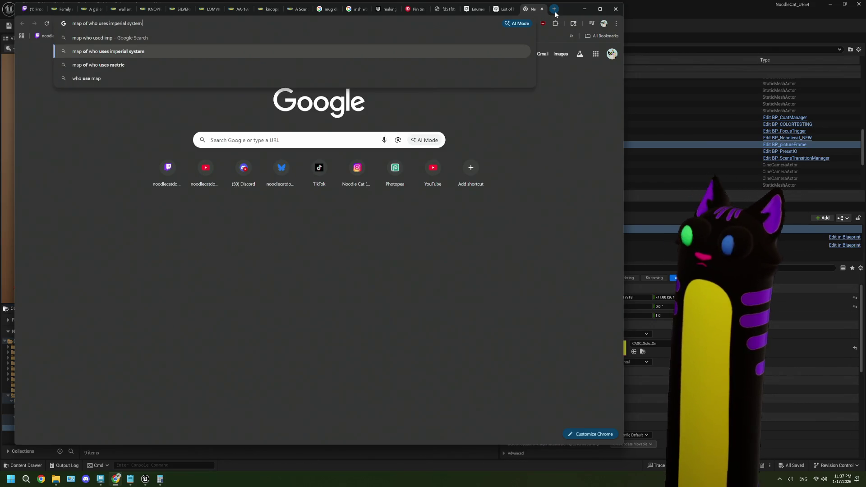
key("Return")
left_click(134, 143)
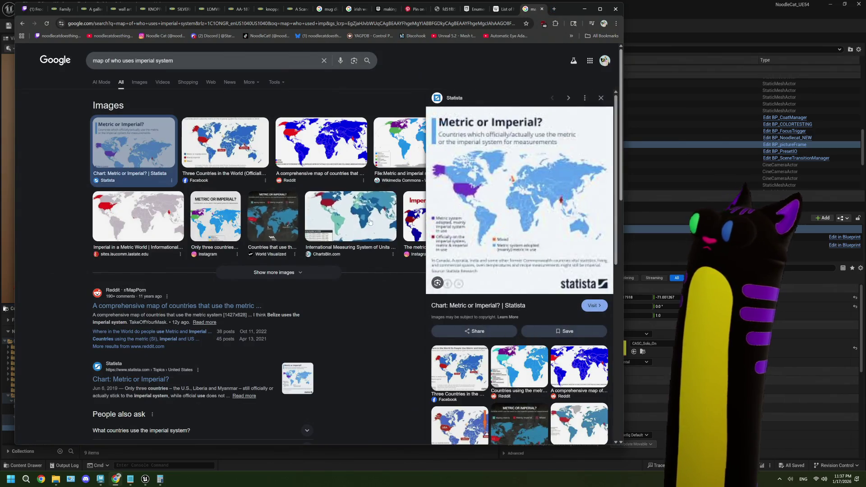
right_click(451, 221)
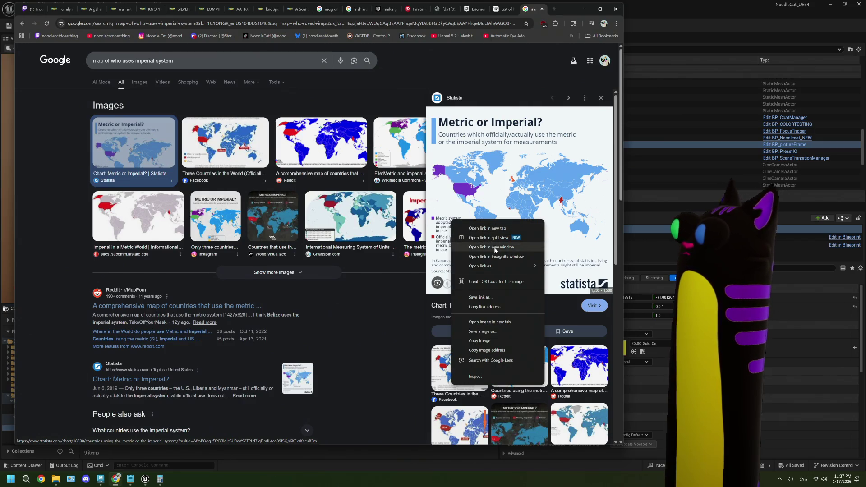
Step: Open the Statista 'Metric or Imperial?' map image in a new tab and zoom it in and out
left_click(492, 321)
left_click(534, 9)
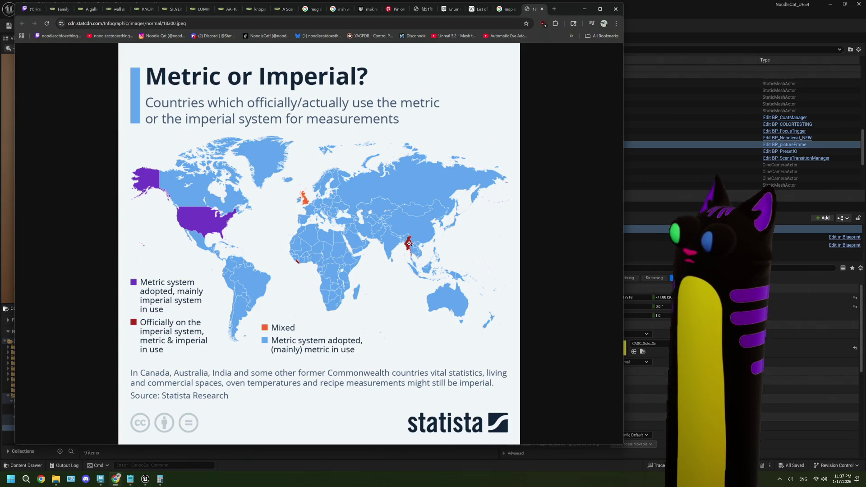
left_click(409, 244)
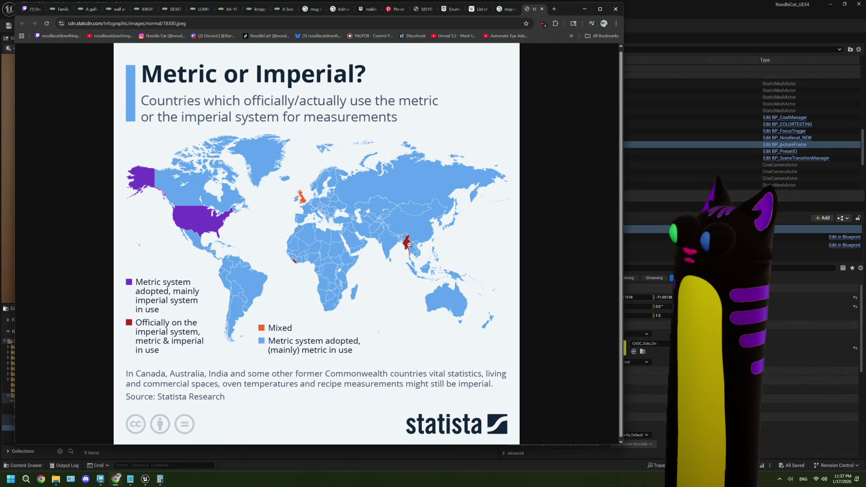
left_click(407, 243)
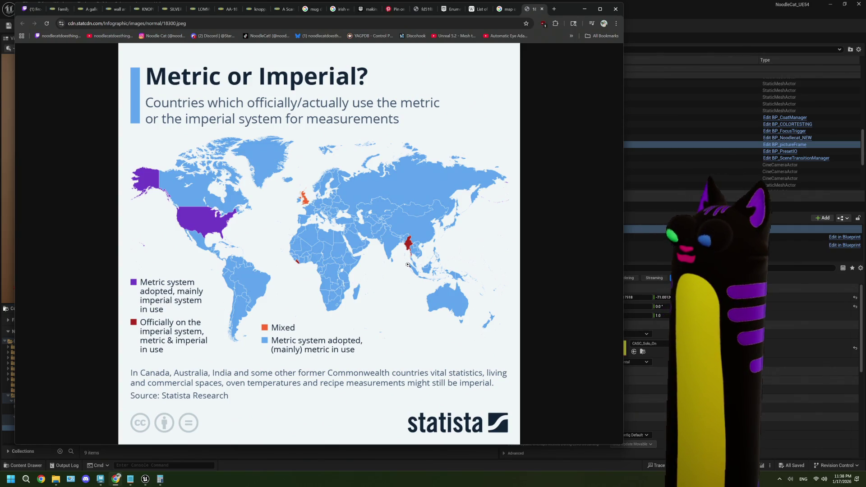
Step: Back in Unreal, delete the eight empty decor_frame_30x40 wall frames
left_click(681, 31)
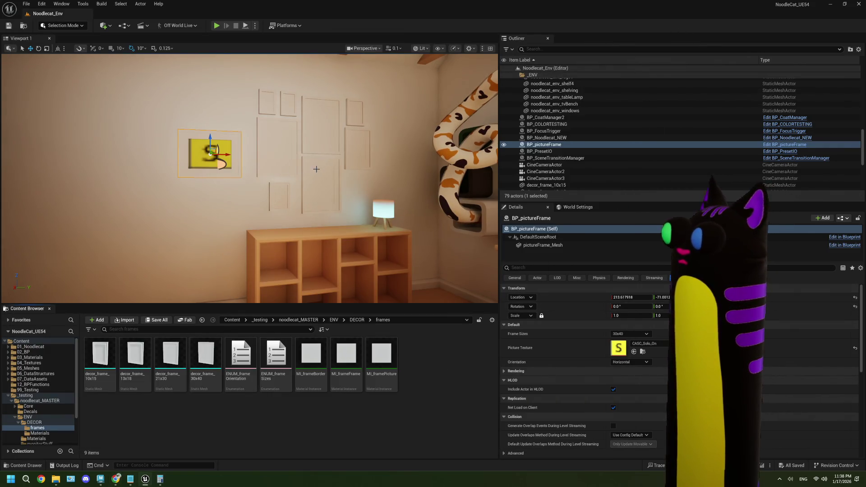
left_click(322, 194)
left_click(286, 197, "ctrl")
left_click(278, 147, "ctrl")
left_click(267, 103, "ctrl")
left_click(289, 103, "ctrl")
left_click(322, 126, "ctrl")
left_click(356, 106, "ctrl")
left_click(360, 144, "ctrl")
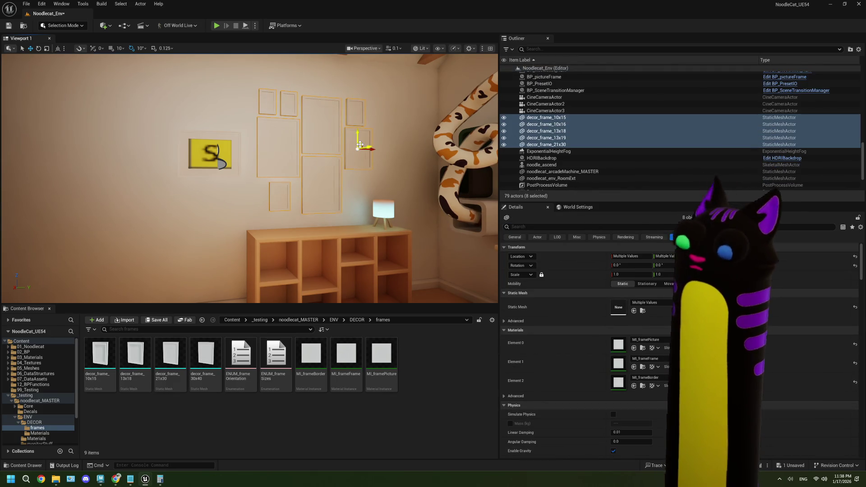
key("Delete")
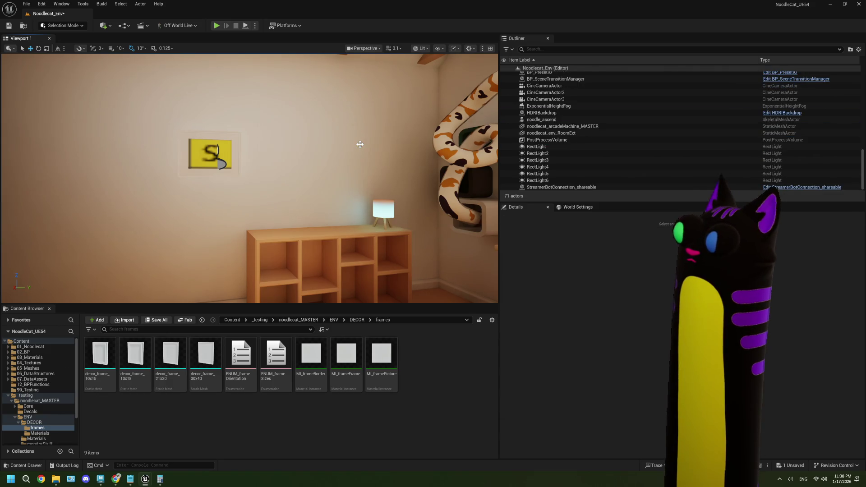
Step: Slide the S picture frame right along the wall and focus the view on it
left_click(227, 153)
left_click_drag(227, 154, 352, 151)
key("f")
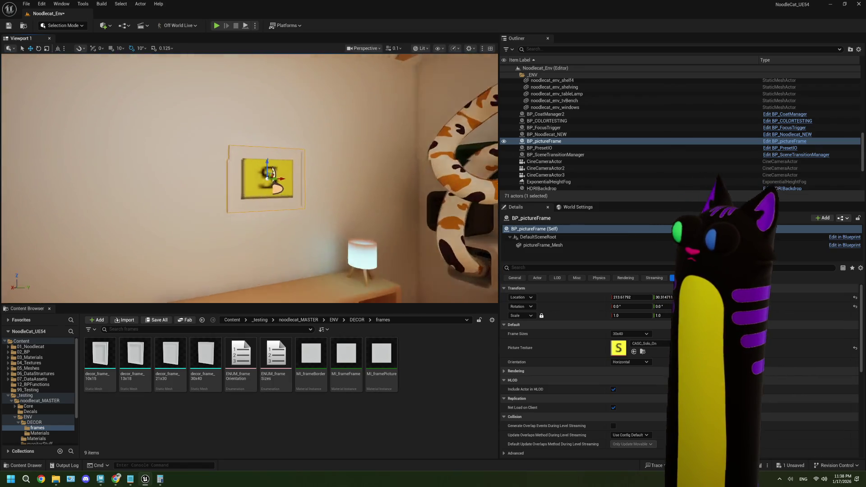
left_click_drag(271, 171, 295, 172)
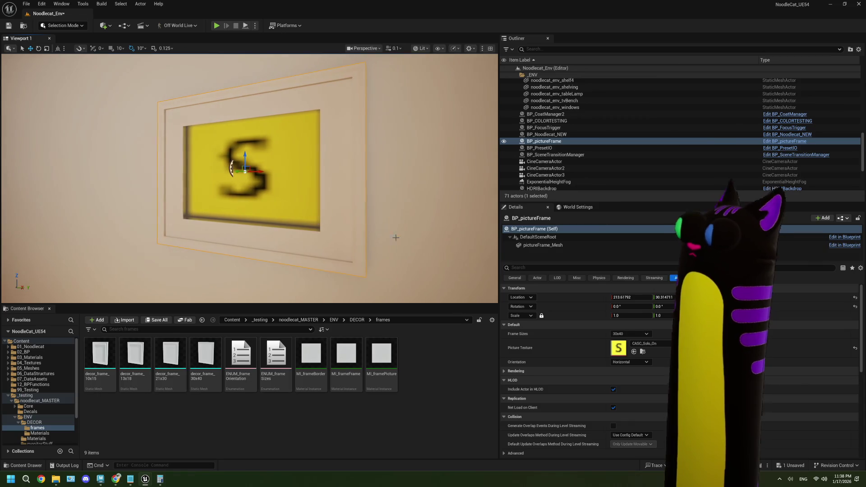
Step: Test Frame Size at 21x30, 13x18 and 10x15, then set it back to 30x40
left_click(637, 334)
left_click(631, 348)
left_click(629, 334)
left_click(631, 353)
left_click(630, 334)
left_click(630, 359)
left_click(621, 334)
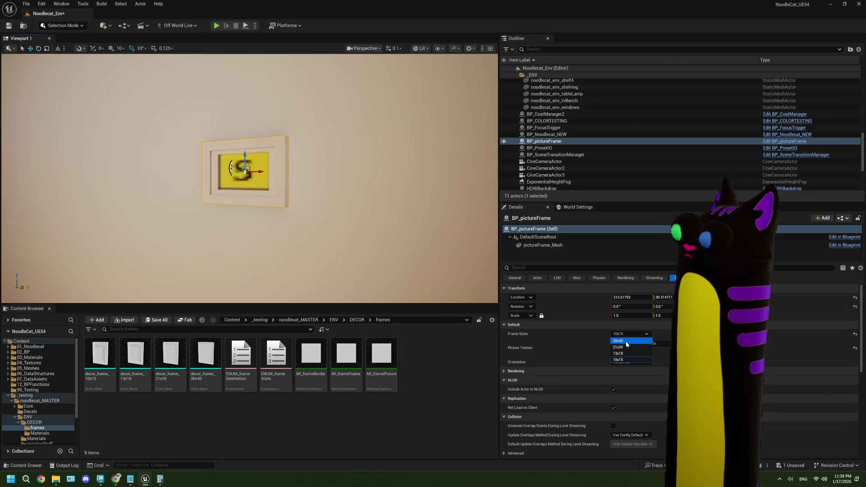
left_click(627, 341)
Step: Reframe the view on the picture frame and drag out a duplicate beside the original
left_click_drag(272, 201, 172, 201)
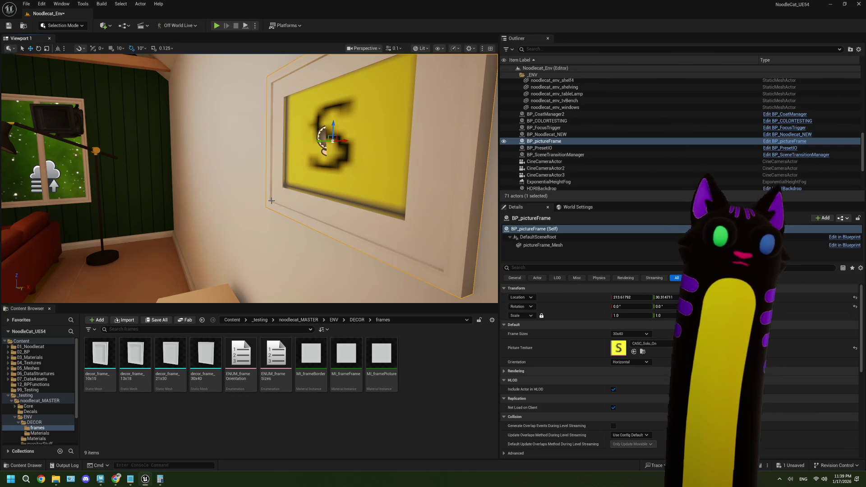
mouse_move(271, 201)
left_mouse_down()
mouse_move(270, 225)
mouse_move(307, 237)
mouse_move(331, 258)
left_mouse_up()
key("f")
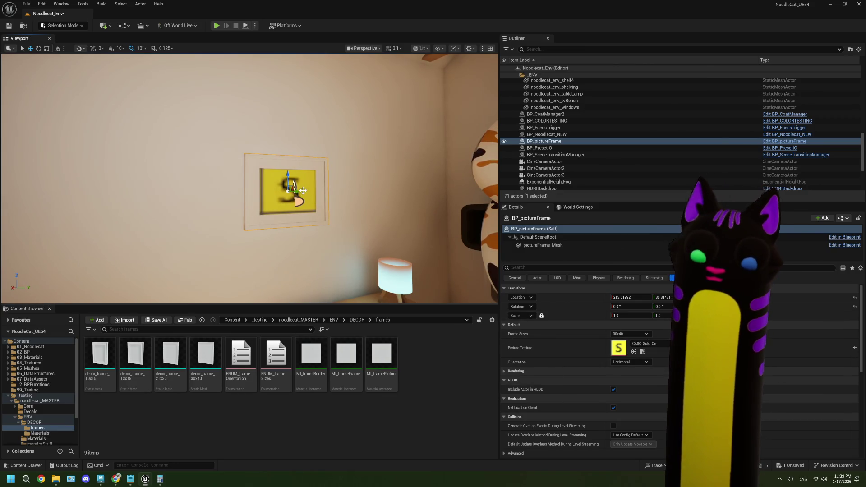
left_click_drag(302, 191, 379, 190)
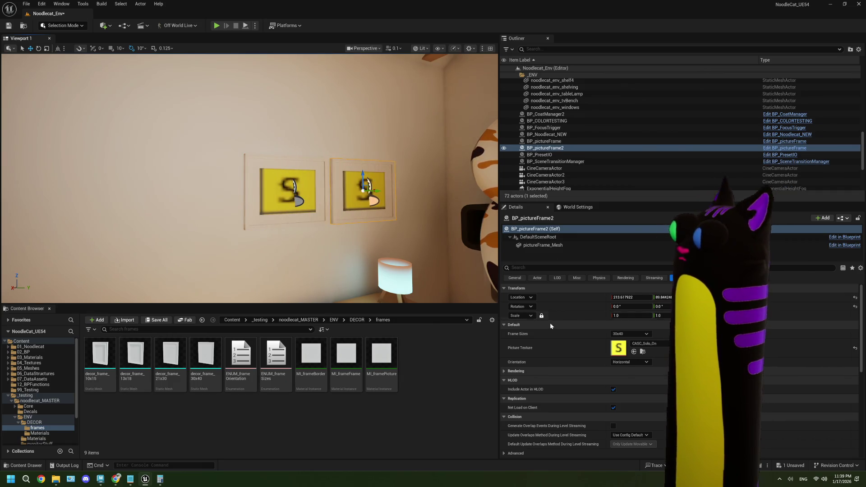
left_click(631, 334)
left_click(622, 348)
left_click(637, 364)
left_click(638, 369)
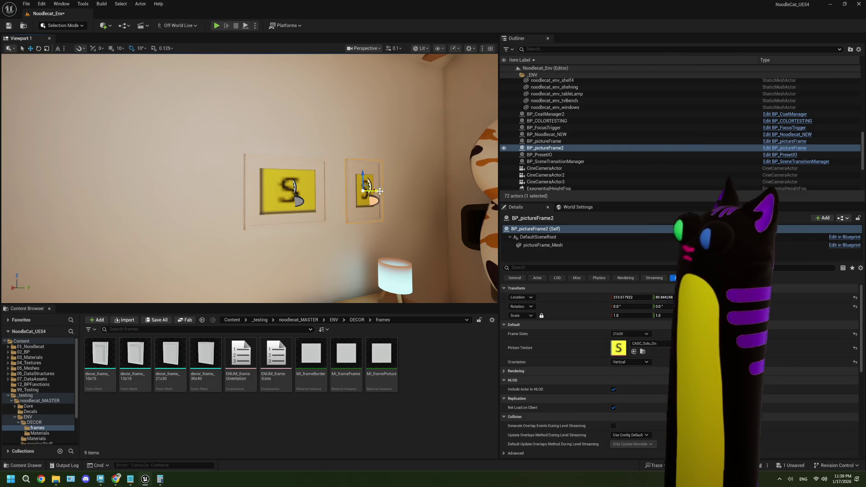
left_click_drag(367, 192, 369, 190)
key("ctrl+z")
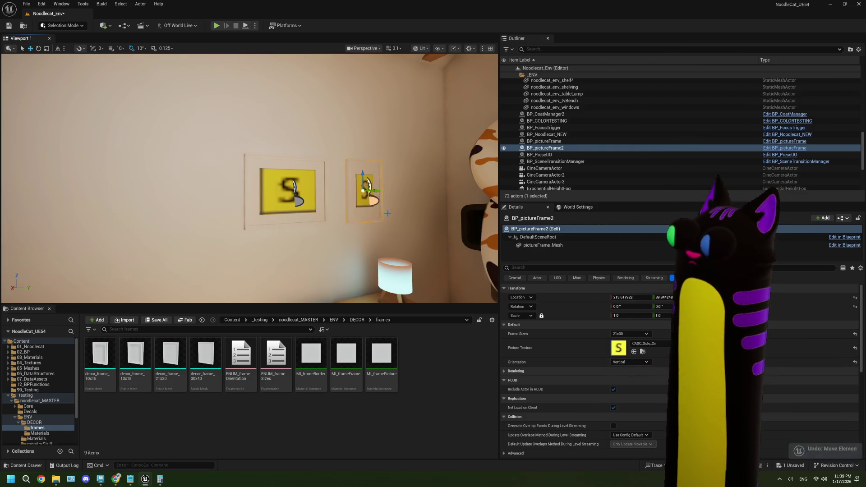
scroll(369, 190, "up", 3)
left_click_drag(384, 210, 374, 215)
scroll(374, 215, "up", 5)
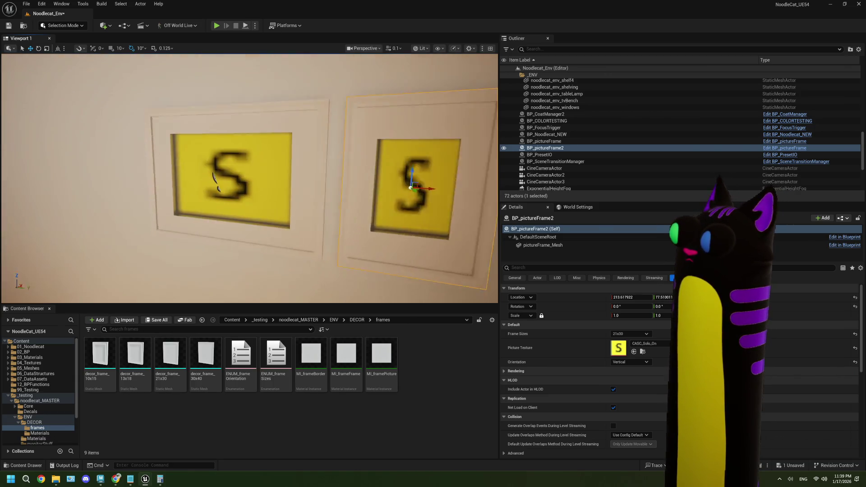
scroll(364, 245, "down", 5)
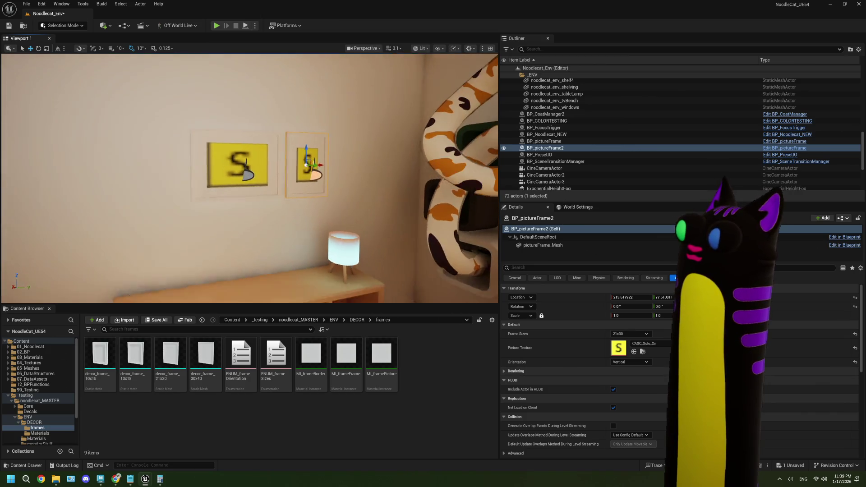
key("Delete")
mouse_move(364, 246)
left_mouse_down()
mouse_move(383, 270)
mouse_move(376, 289)
mouse_move(352, 295)
mouse_move(328, 286)
mouse_move(377, 288)
left_mouse_up()
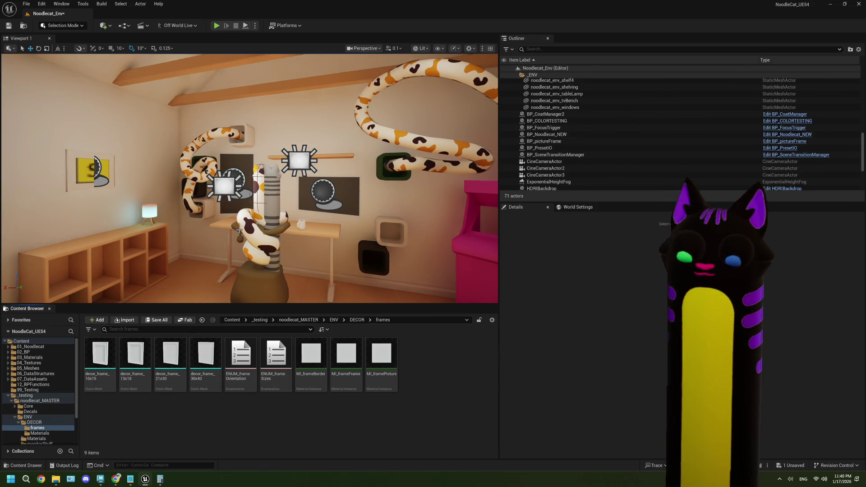
mouse_move(316, 226)
left_mouse_down()
mouse_move(239, 135)
mouse_move(367, 159)
left_mouse_up()
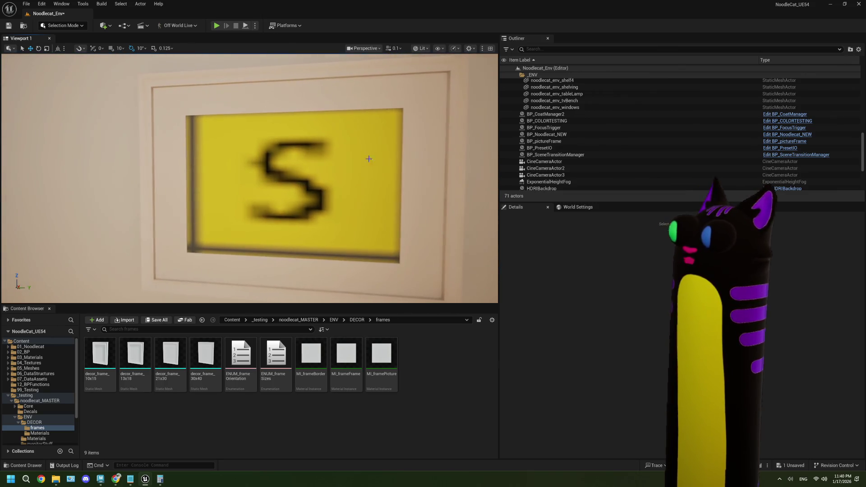
Step: Select the wall BP_pictureFrame and angle the view toward it to show its settings
left_click(390, 153)
mouse_move(371, 226)
left_mouse_down()
mouse_move(397, 253)
mouse_move(394, 237)
mouse_move(372, 231)
left_mouse_up()
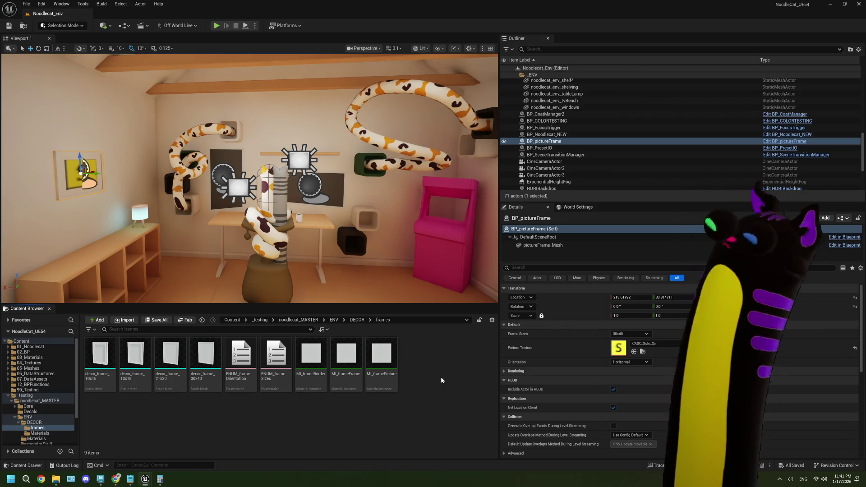
left_click_drag(316, 203, 280, 203)
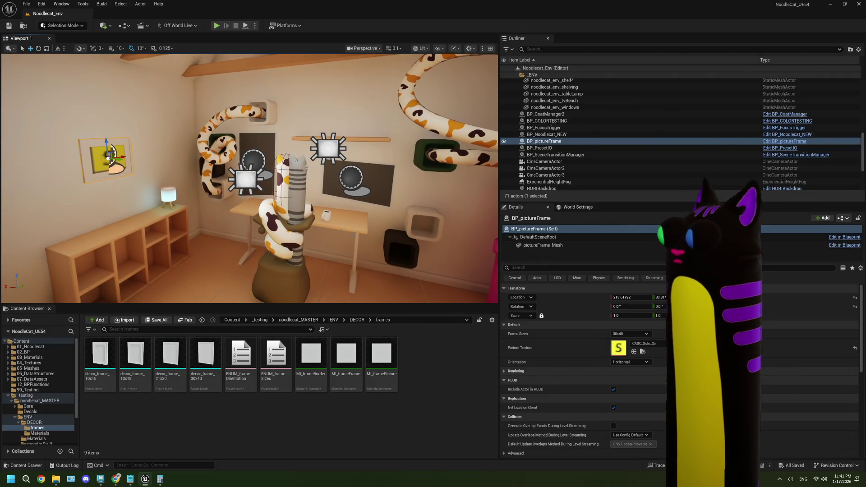
Step: Set the Picture Texture to ColorGradingWheel and move in close to the picture
left_click(646, 344)
left_click(650, 334)
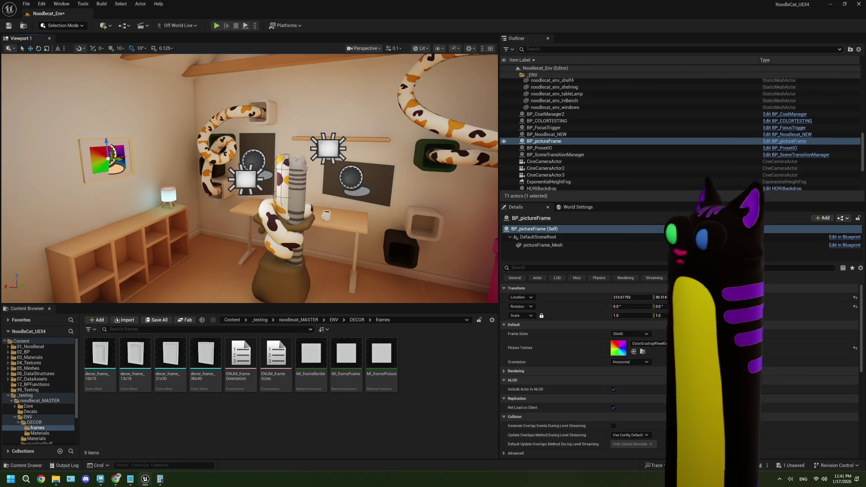
mouse_move(191, 205)
left_mouse_down()
mouse_move(173, 204)
mouse_move(173, 189)
left_mouse_up()
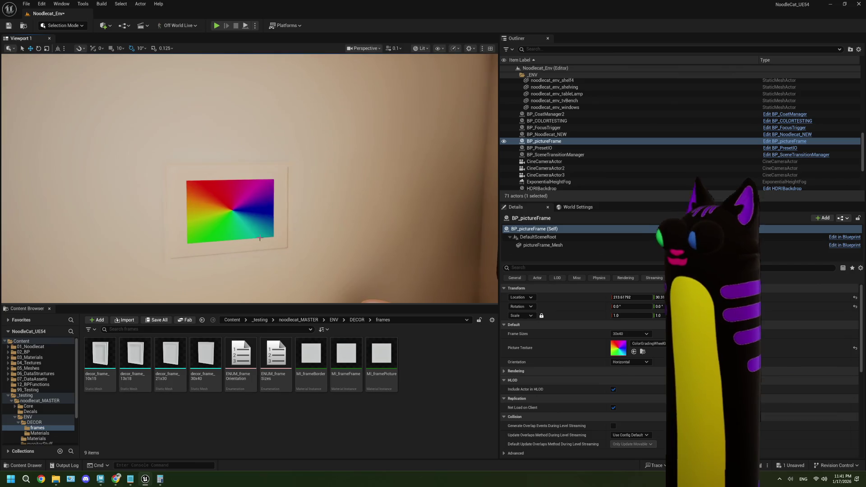
Step: Switch Orientation to Vertical, then back to Horizontal
left_click(632, 363)
left_click(629, 375)
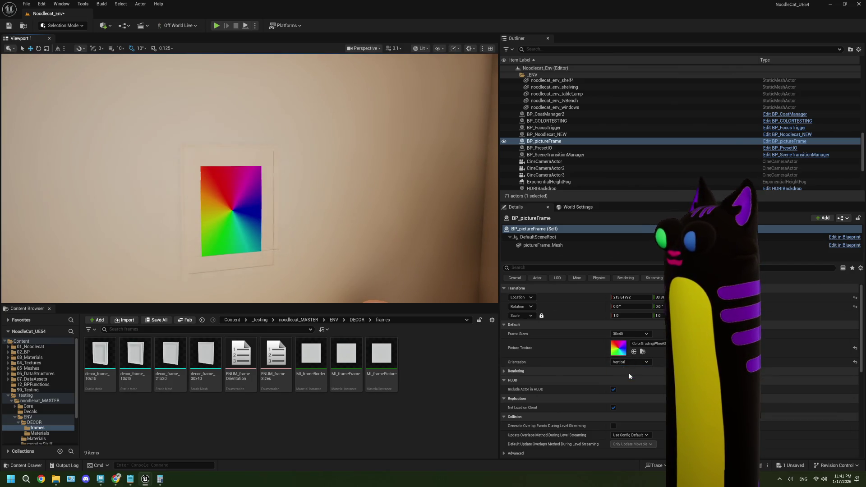
left_click(629, 363)
left_click(630, 369)
Step: Pull the view back to show the room and save the level with Ctrl+S
mouse_move(253, 172)
left_mouse_down()
mouse_move(232, 252)
mouse_move(293, 243)
mouse_move(310, 216)
mouse_move(307, 194)
mouse_move(318, 212)
mouse_move(289, 198)
mouse_move(343, 203)
mouse_move(347, 187)
left_mouse_up()
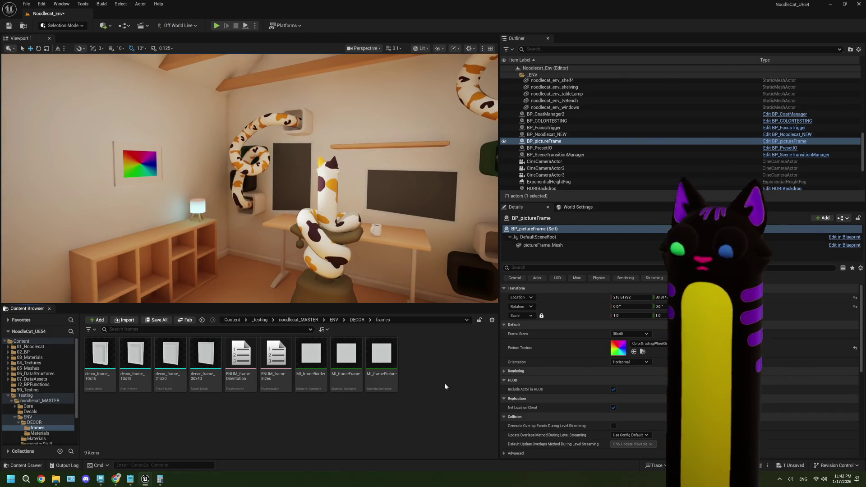
key("ctrl+s")
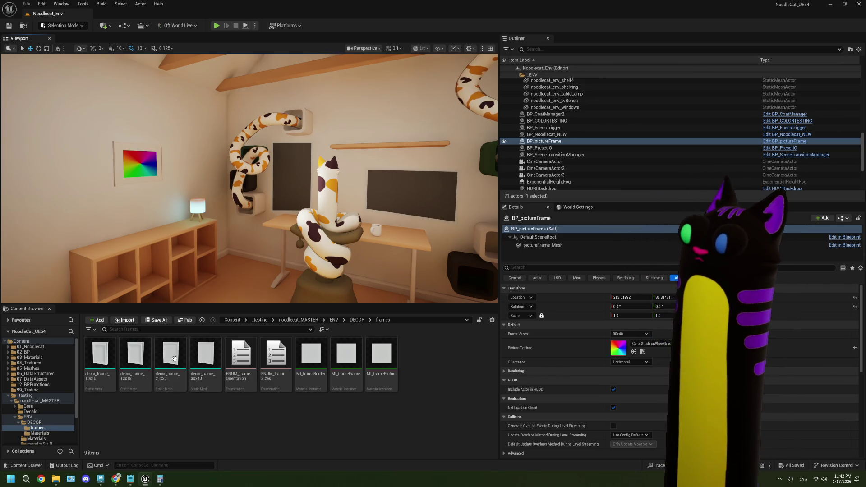
left_click(118, 477)
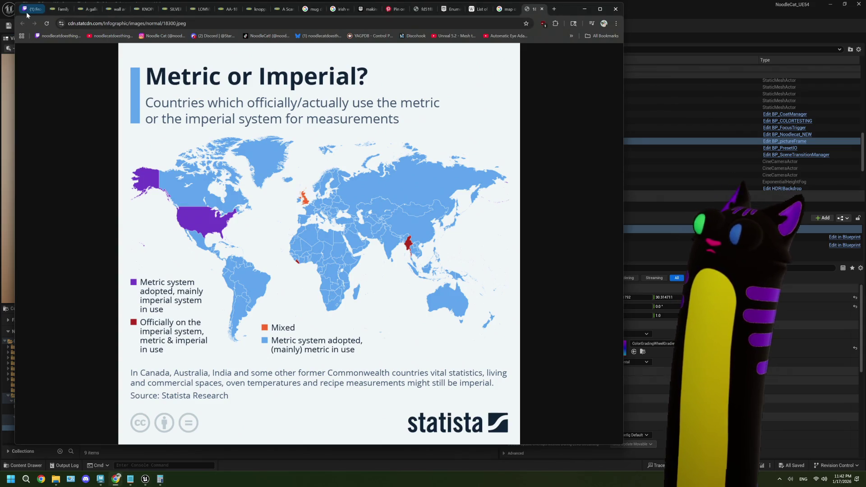
left_click(29, 9)
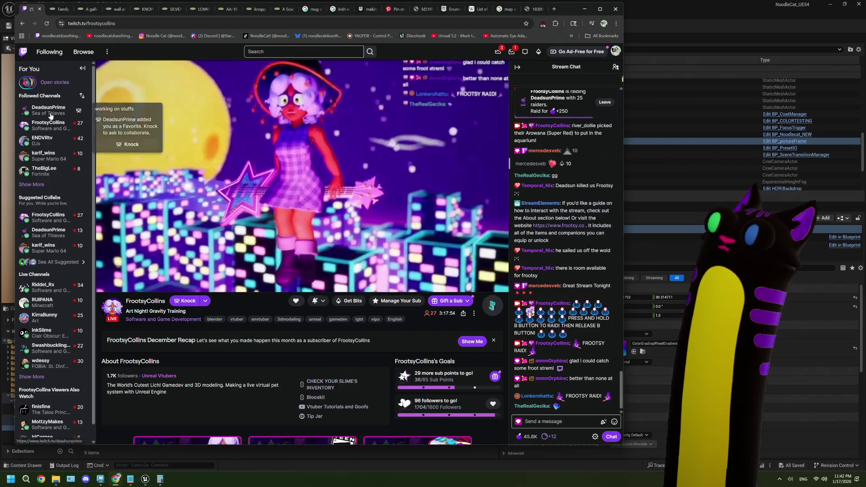
left_click(51, 113)
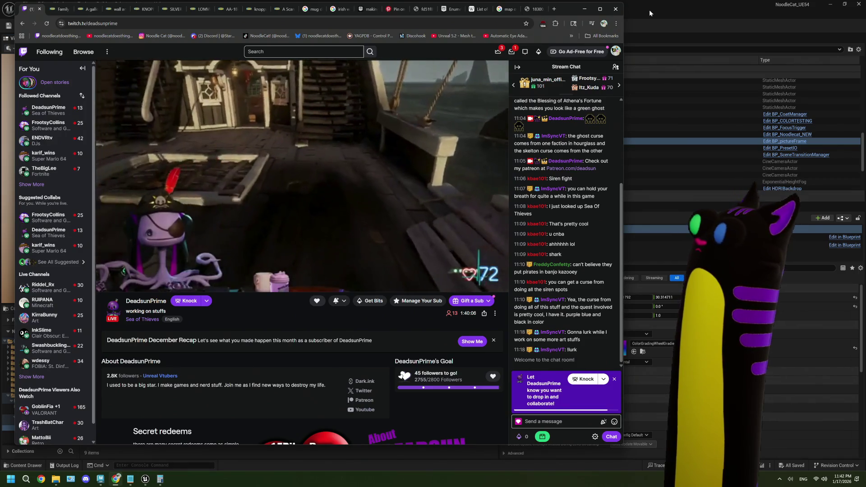
left_click(649, 10)
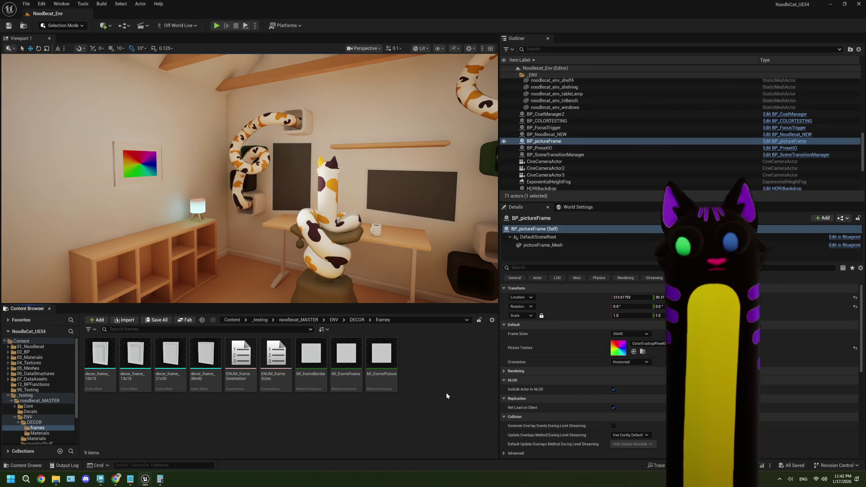
left_click(118, 482)
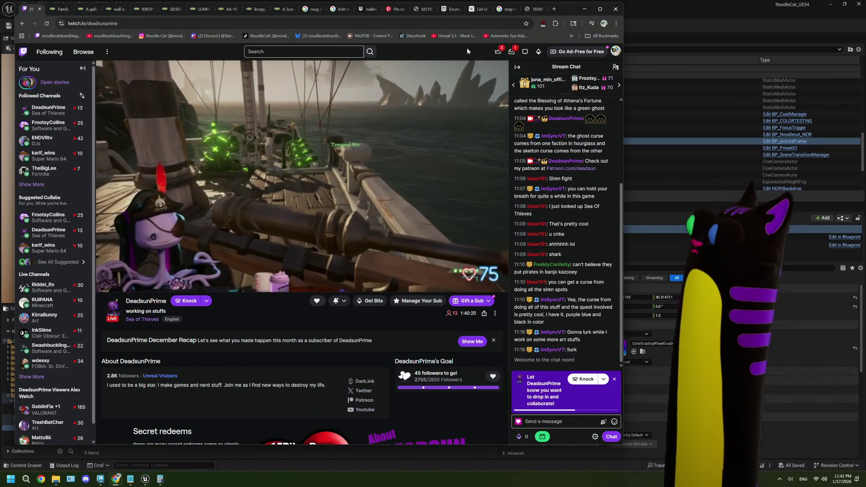
left_click(48, 125)
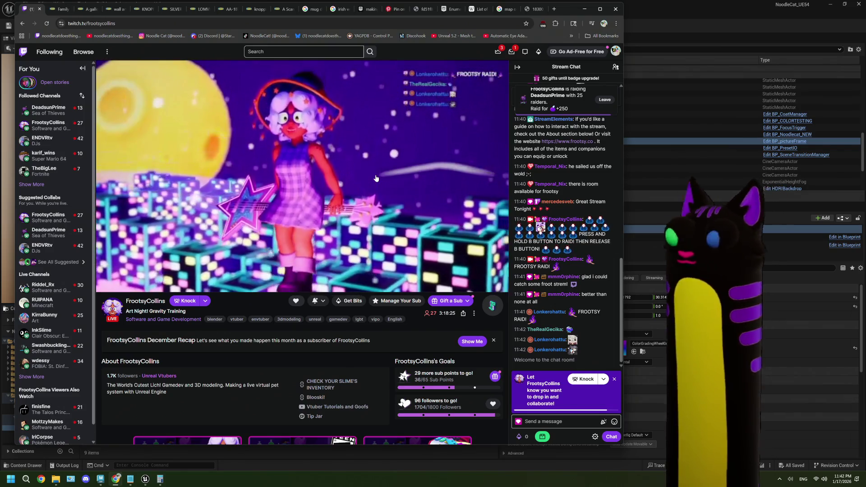
left_click(750, 5)
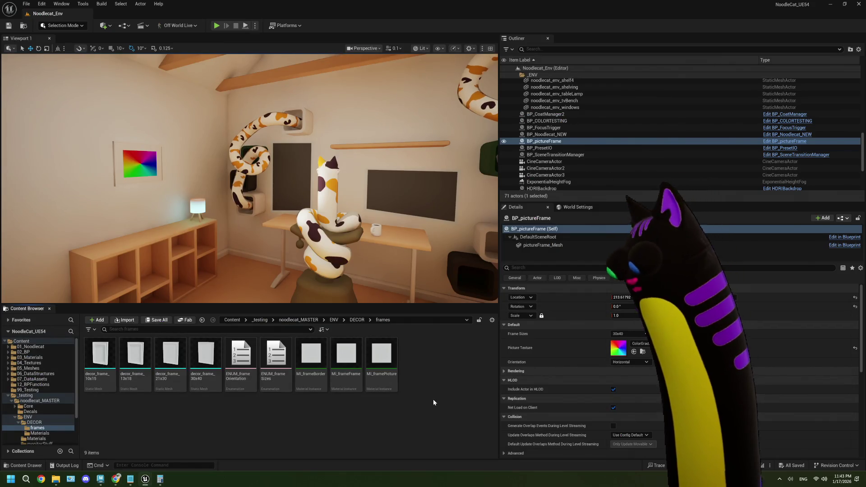